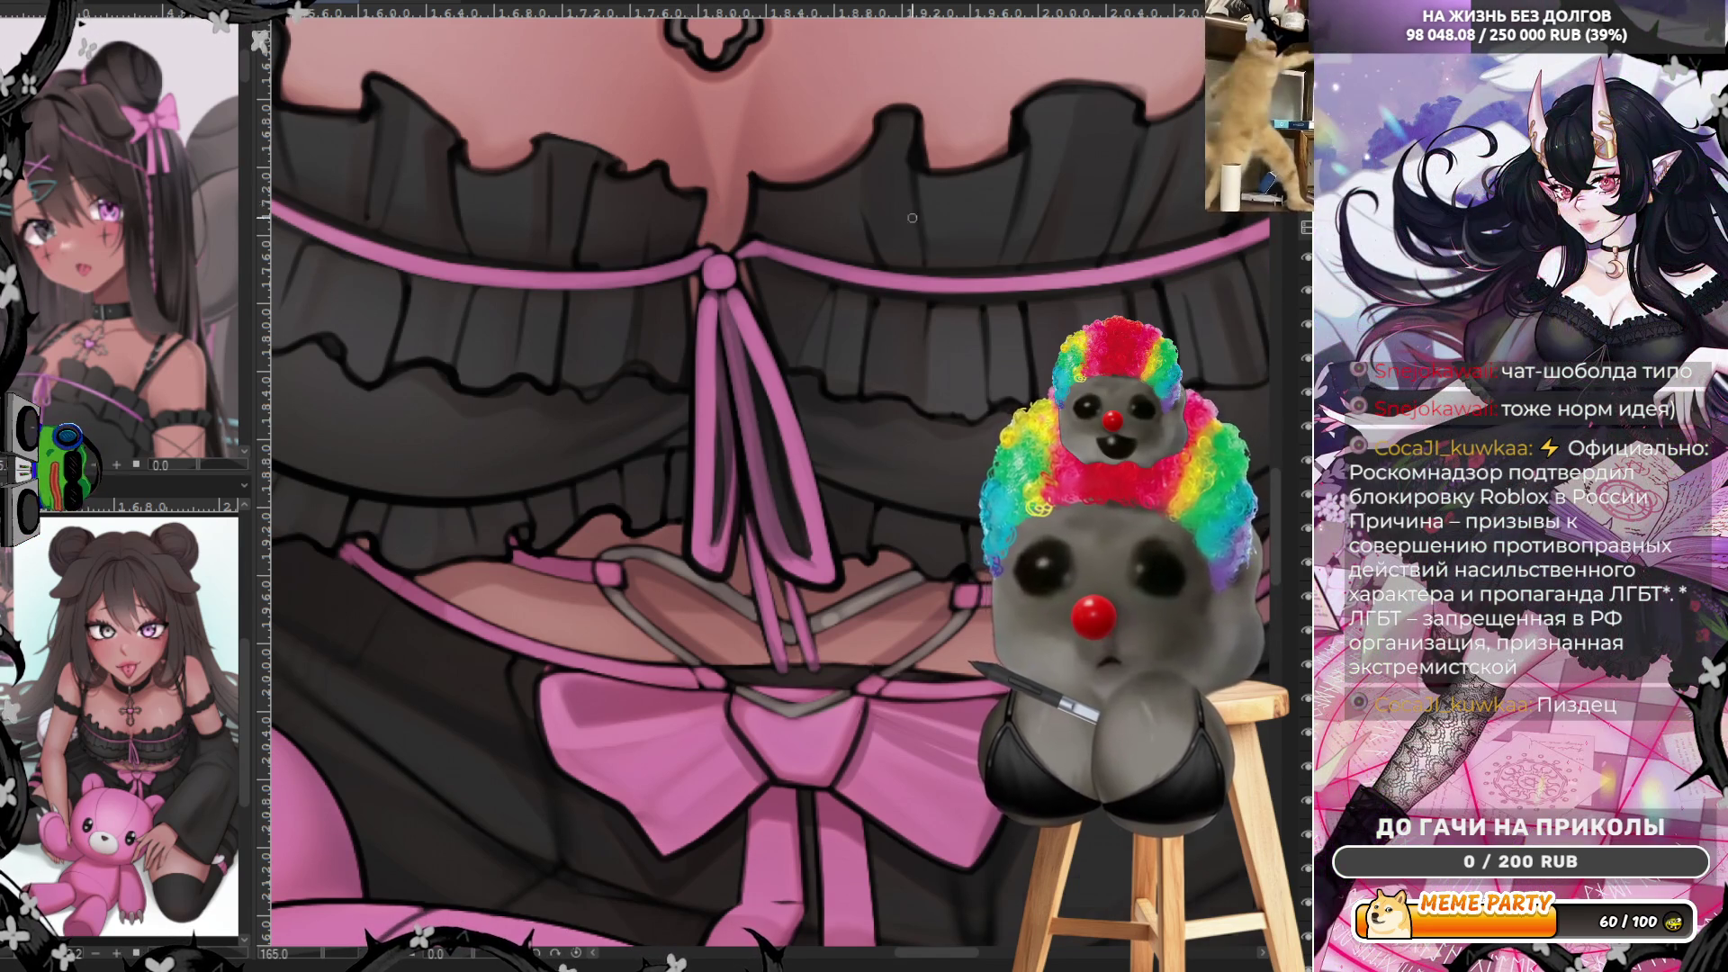
scroll(911, 218, down, 5)
scroll(891, 283, up, 3)
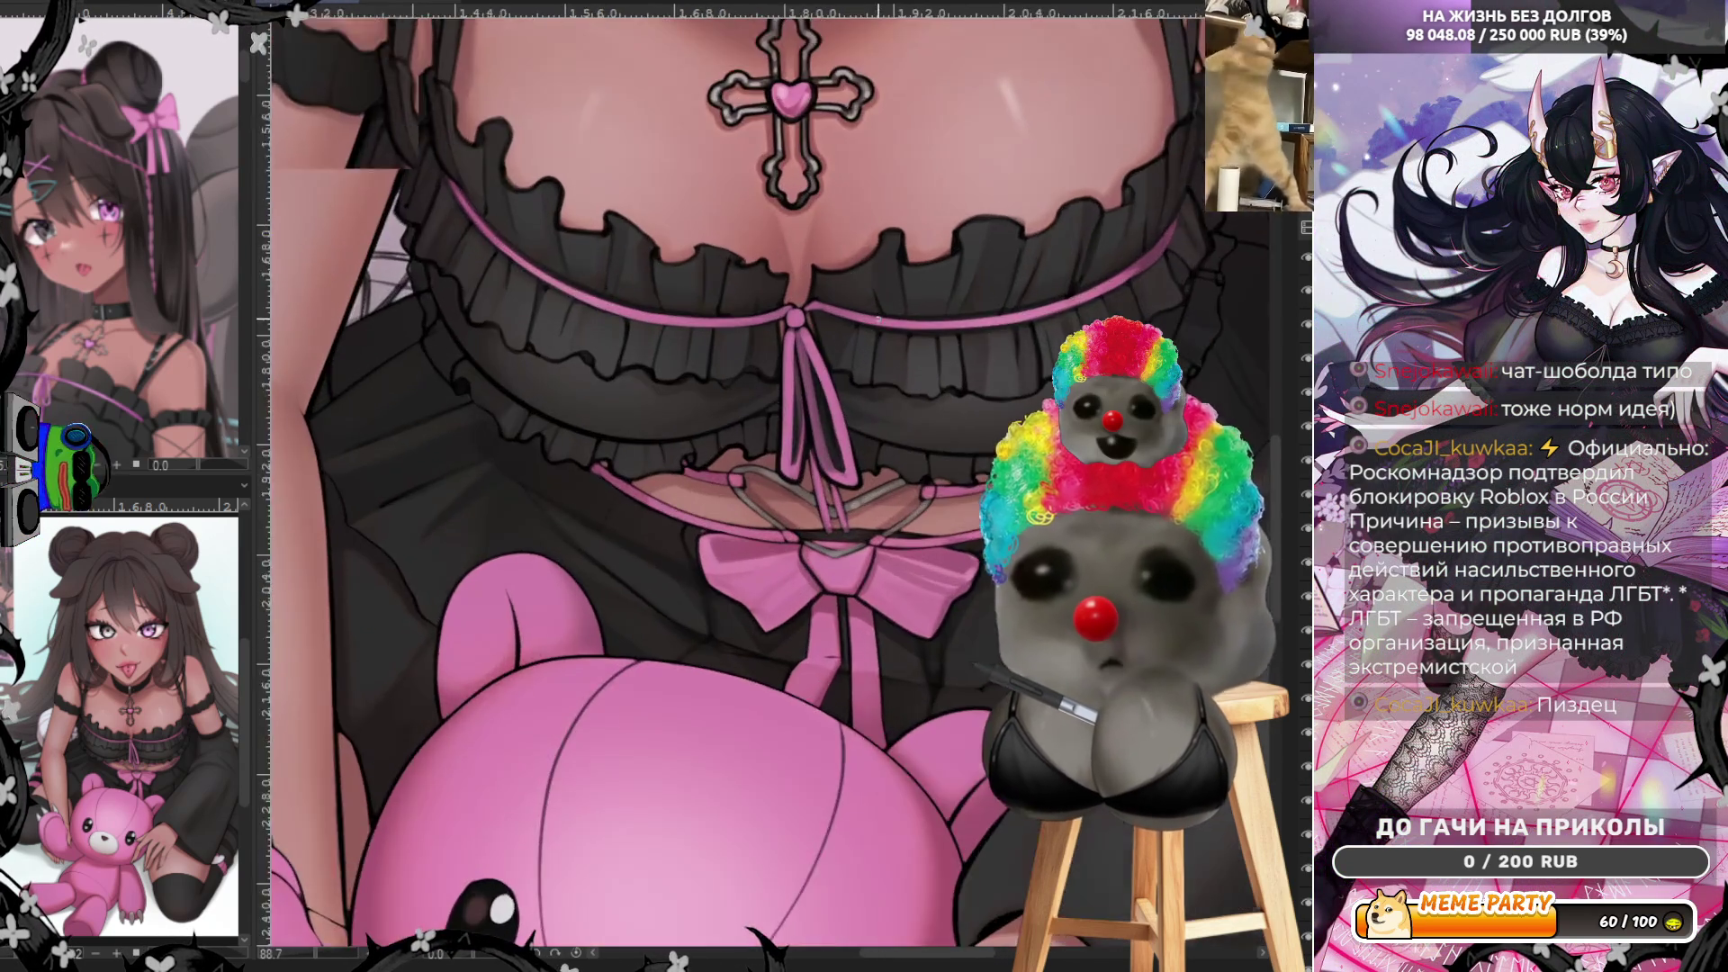
scroll(867, 342, up, 3)
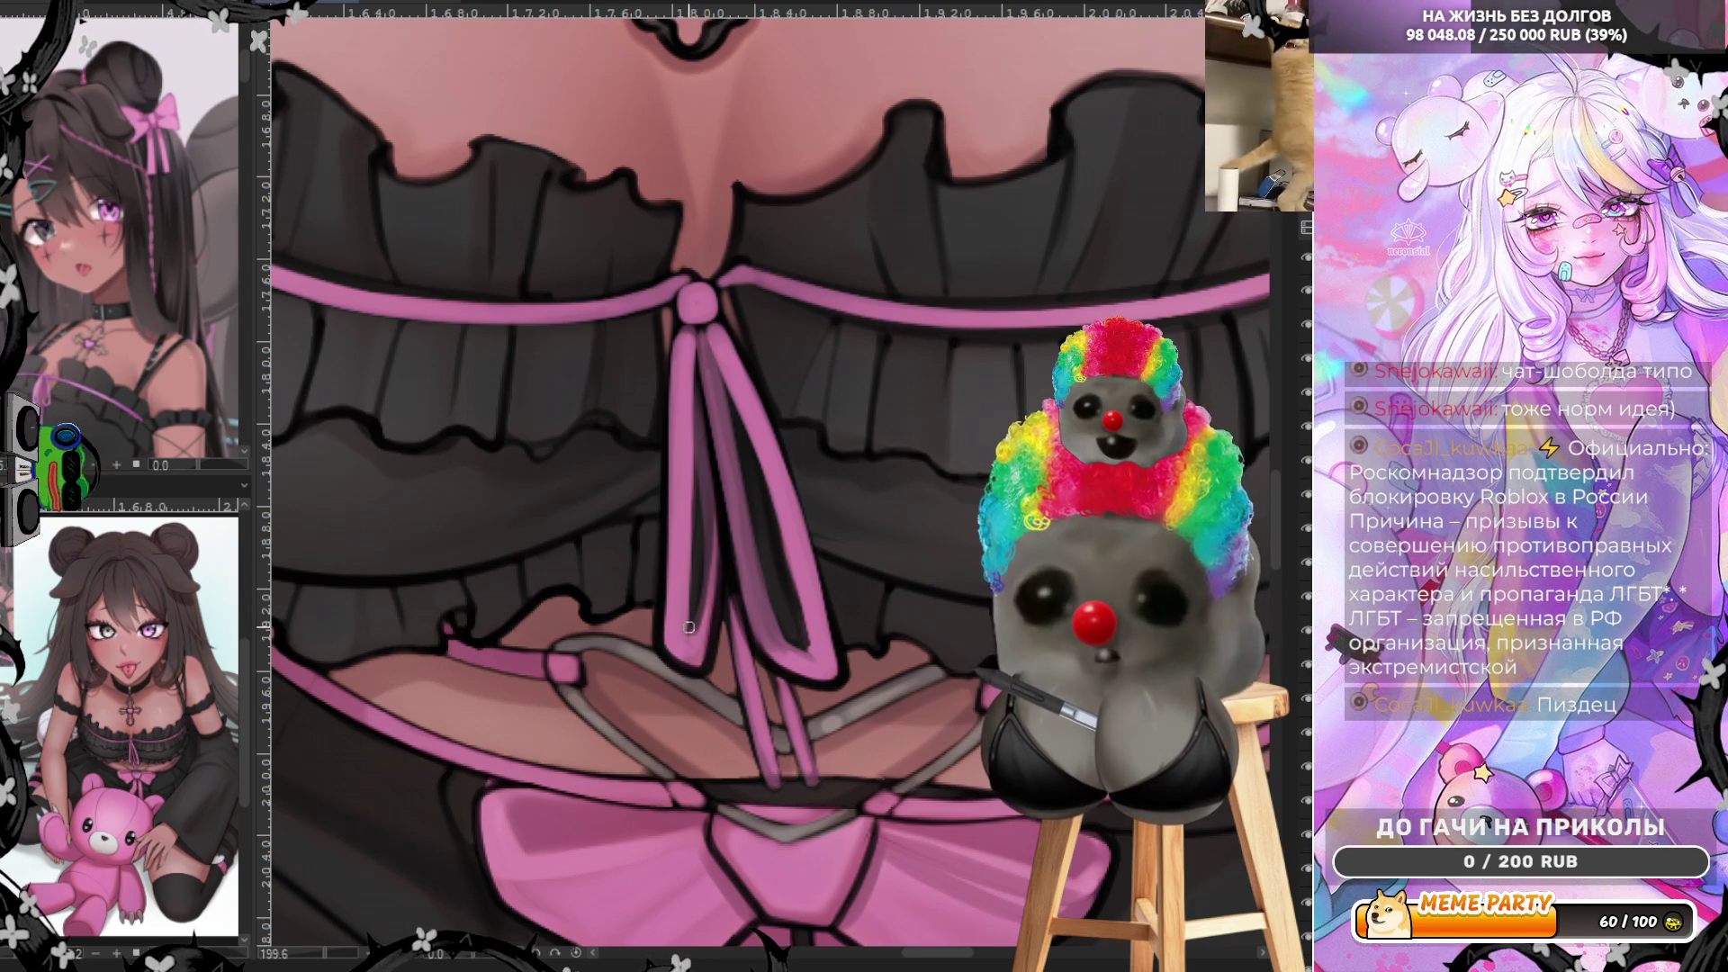
- Paint dark shading down the left ribbon strand after test strokes, plus a small touch on the right strand
drag(689, 626, 693, 330)
key(ctrl+z)
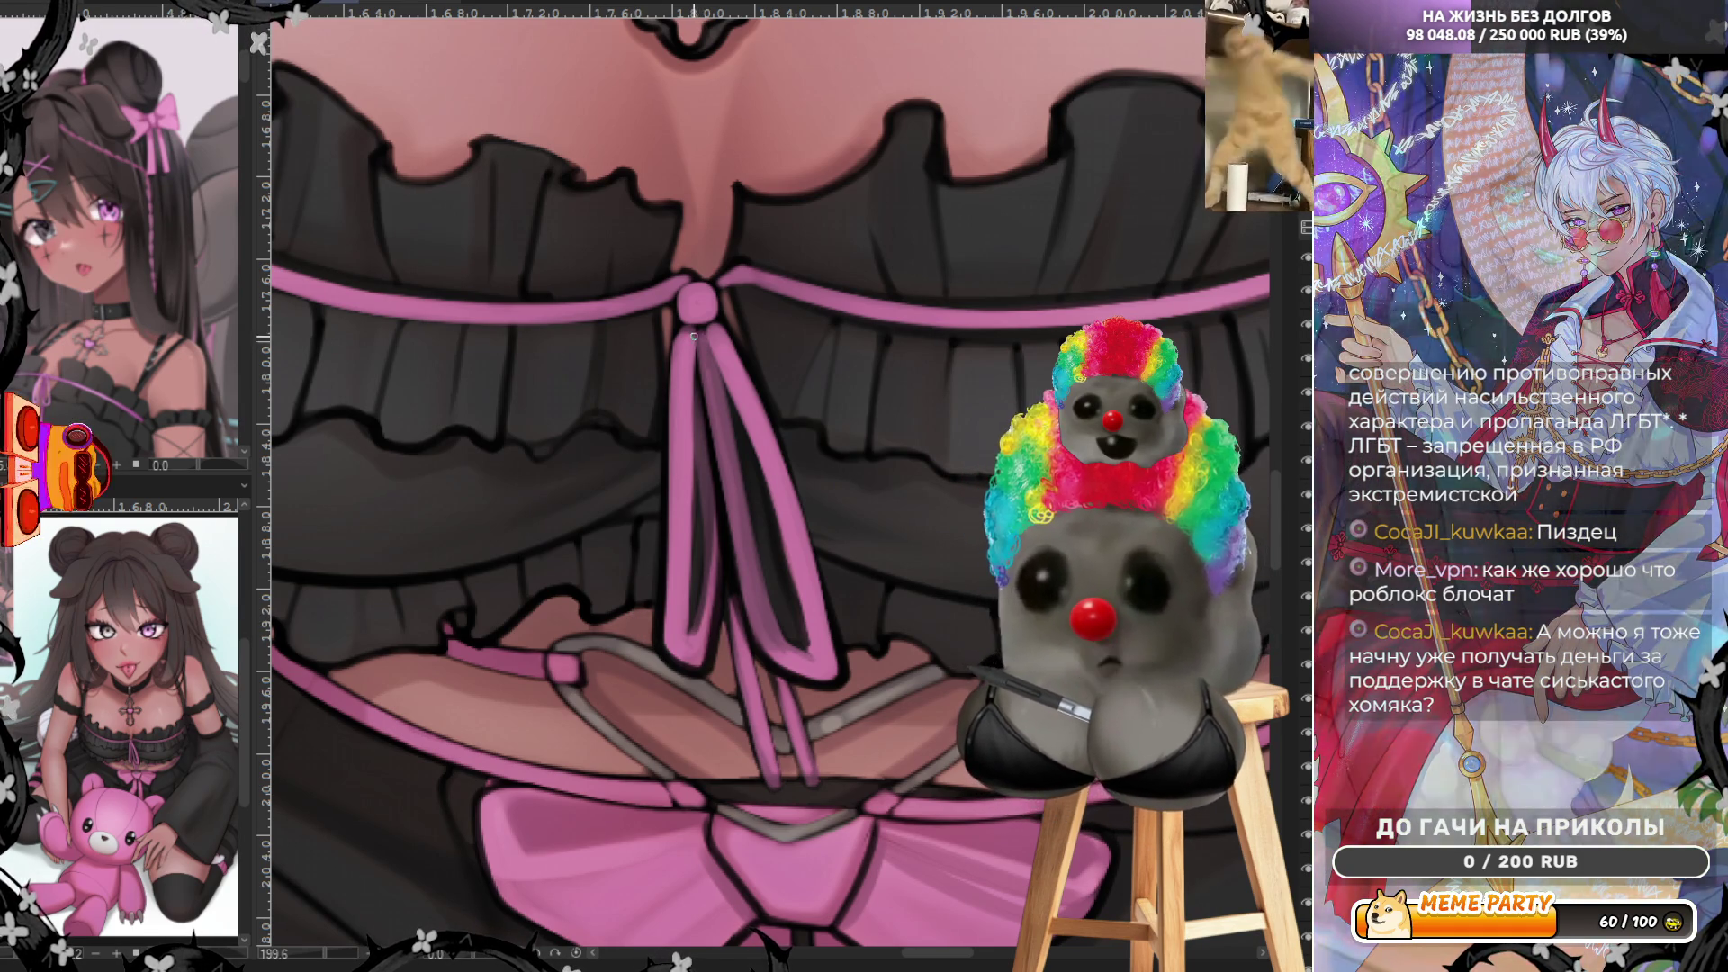
drag(692, 333, 689, 639)
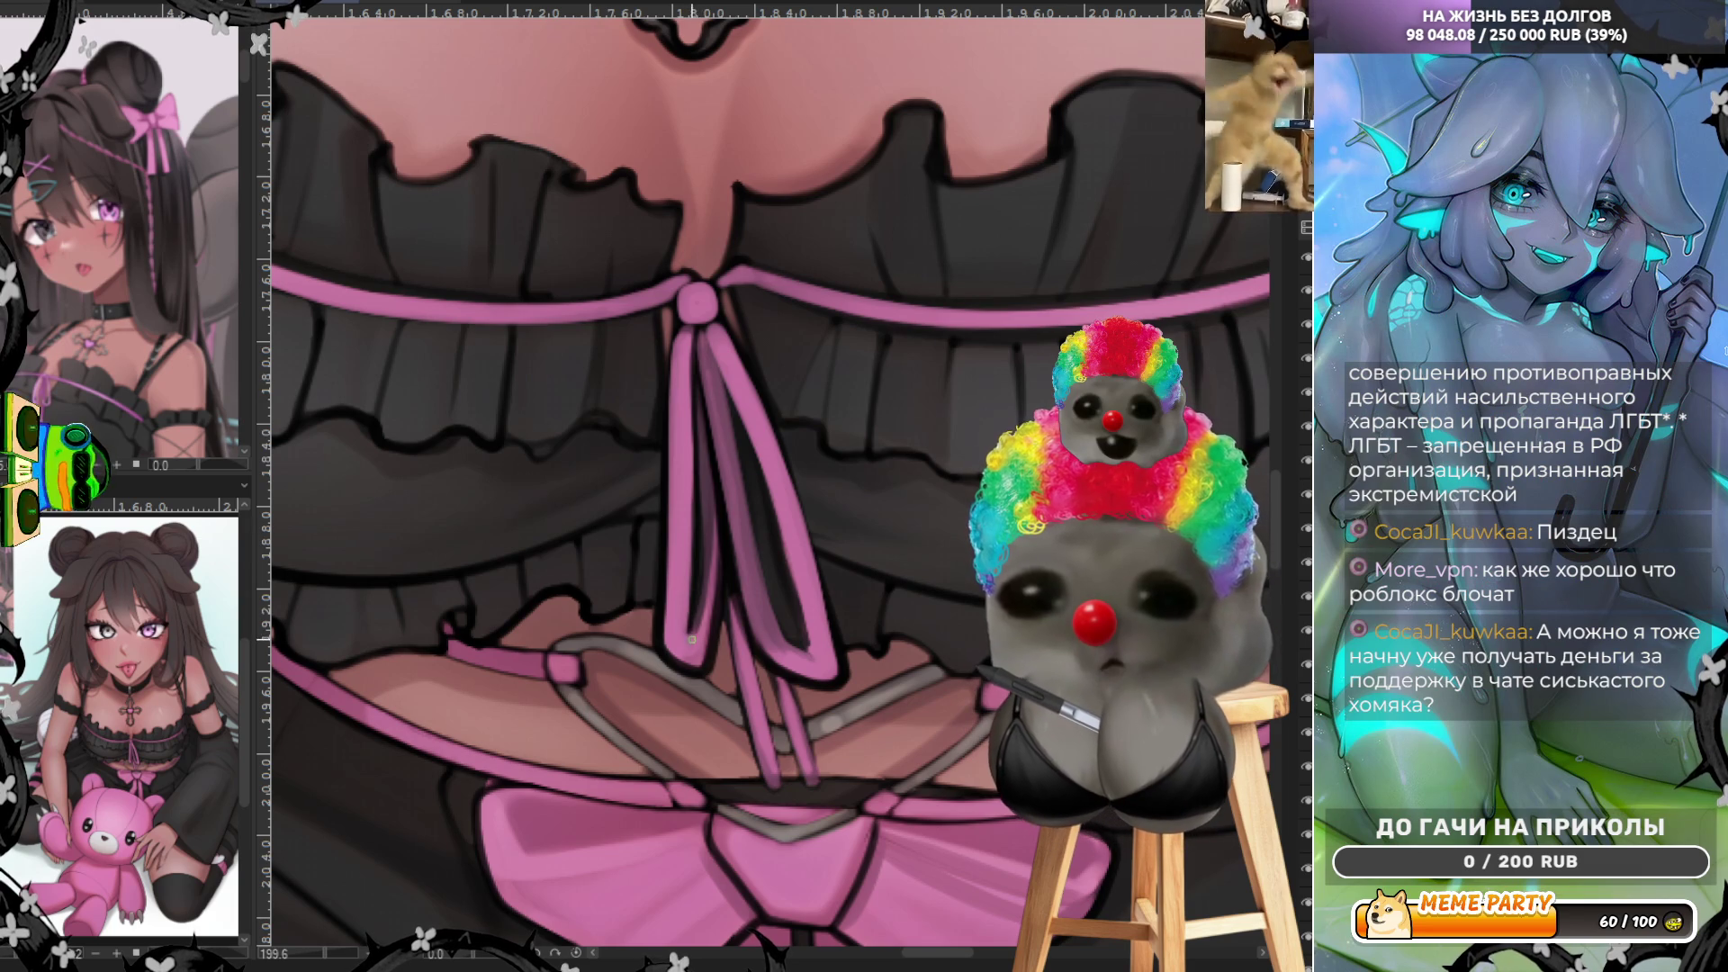
key(ctrl+z)
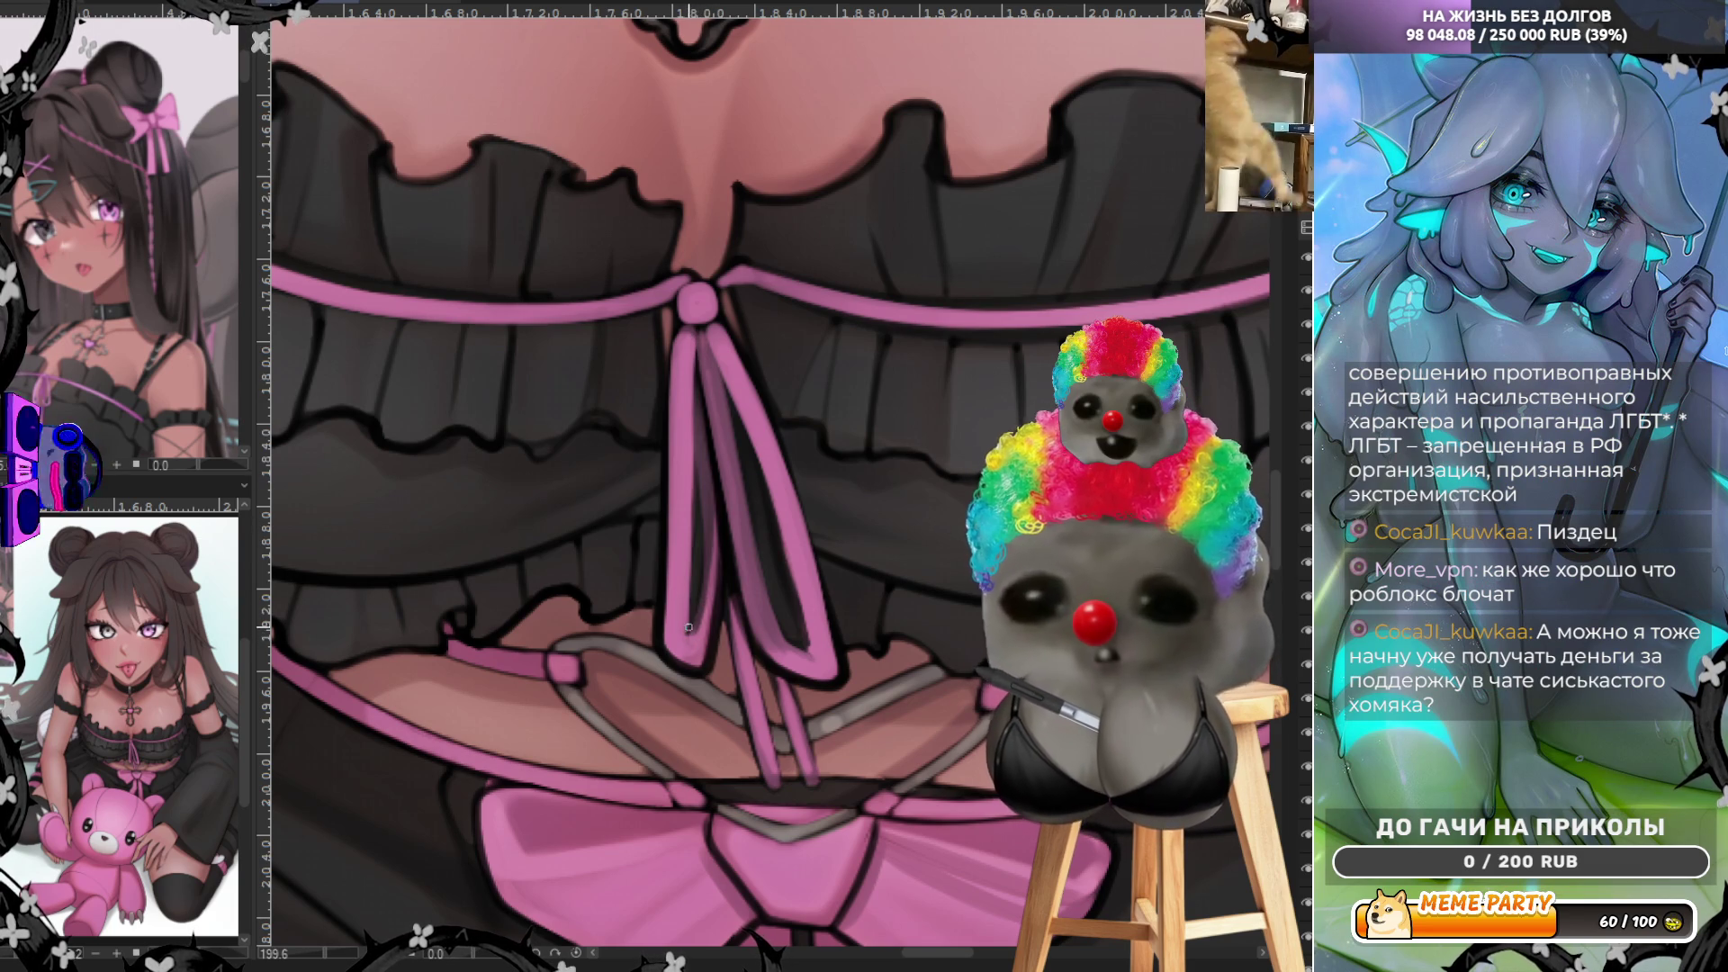
drag(692, 330, 687, 624)
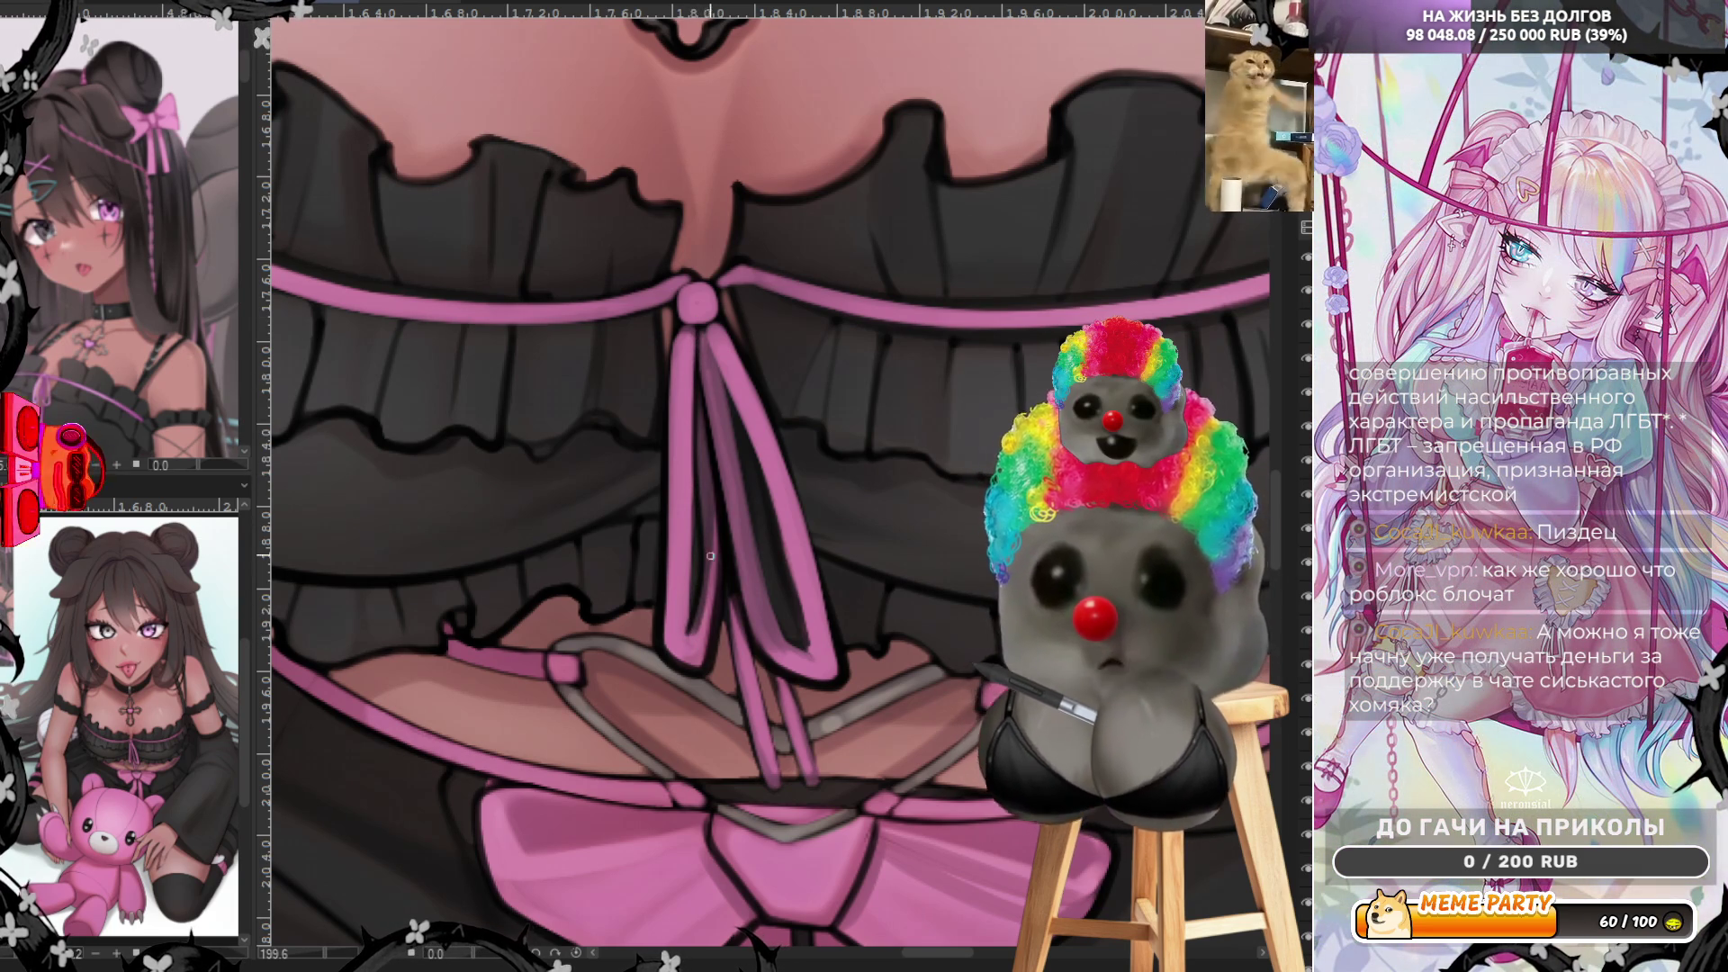
drag(690, 549, 691, 392)
drag(691, 637, 692, 427)
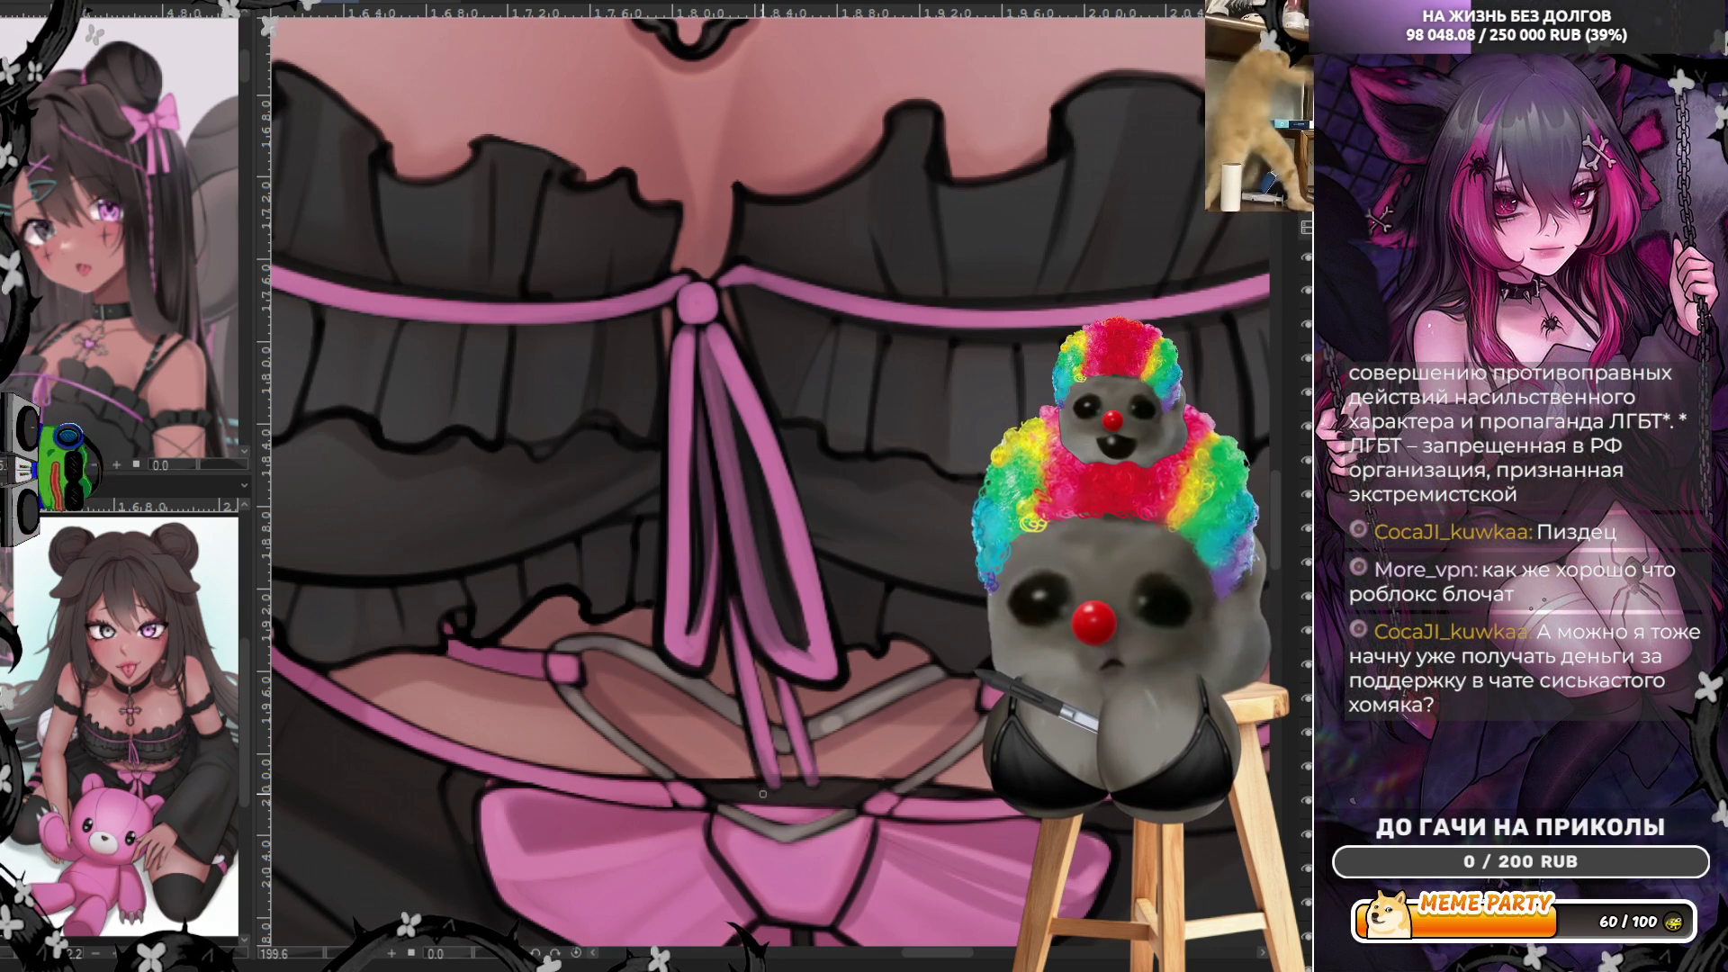
drag(773, 778, 770, 733)
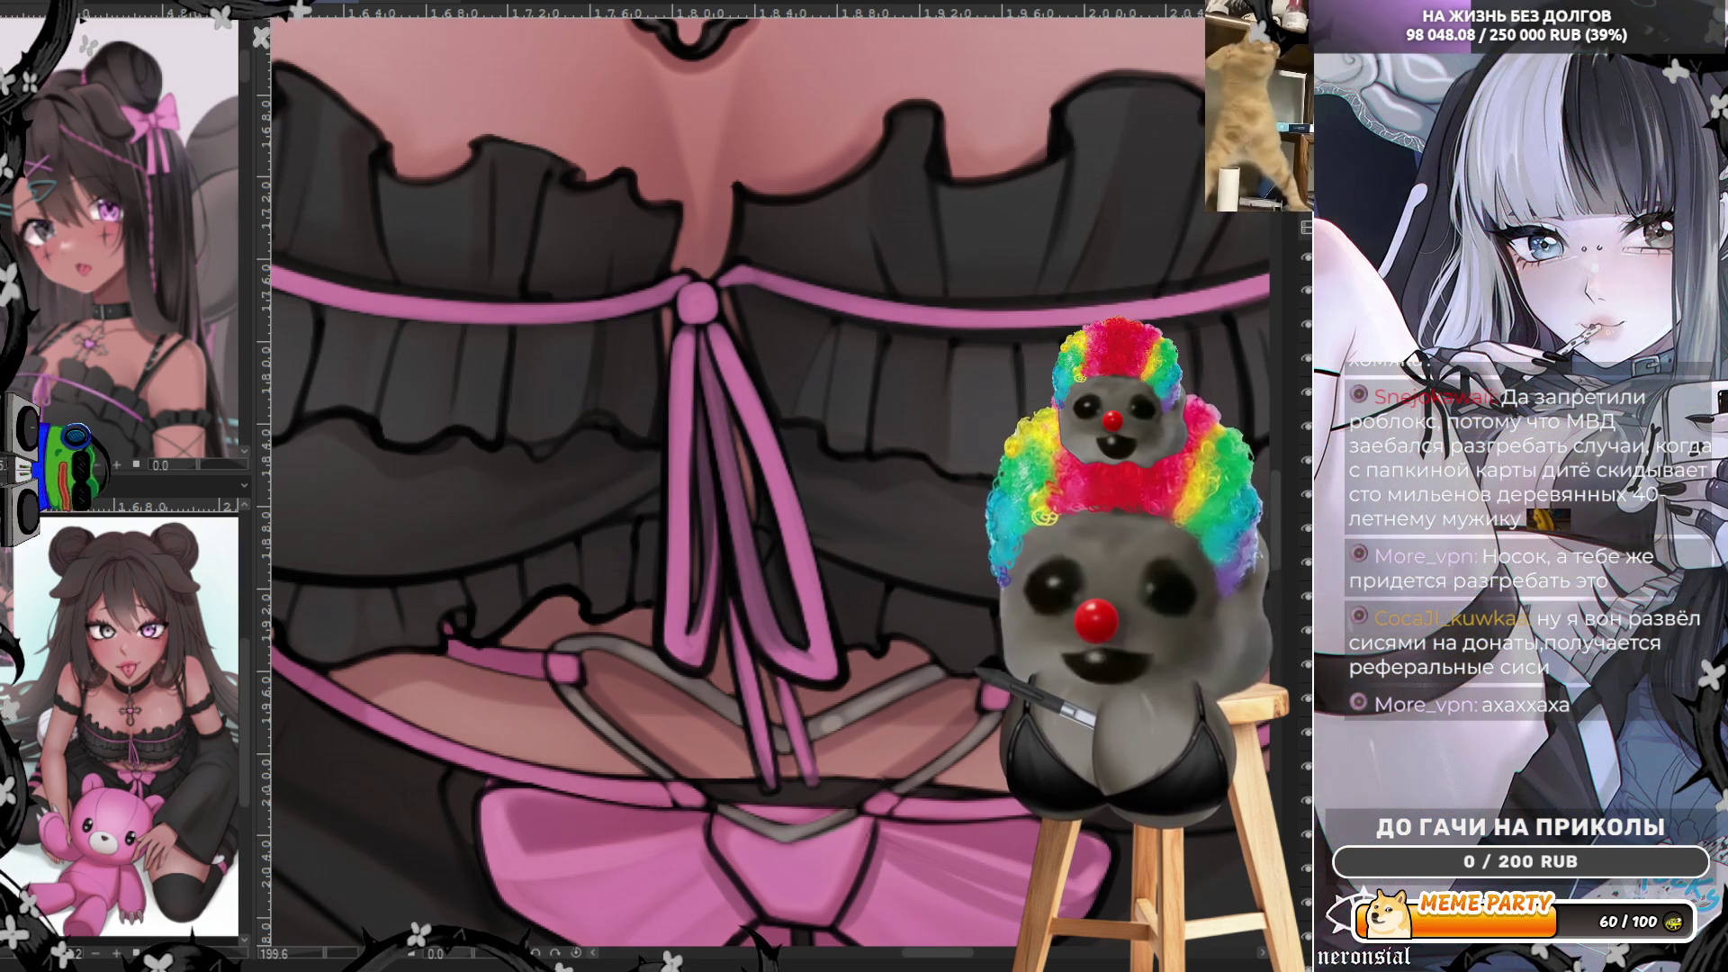
scroll(771, 486, down, 3)
scroll(769, 486, down, 2)
scroll(770, 486, up, 4)
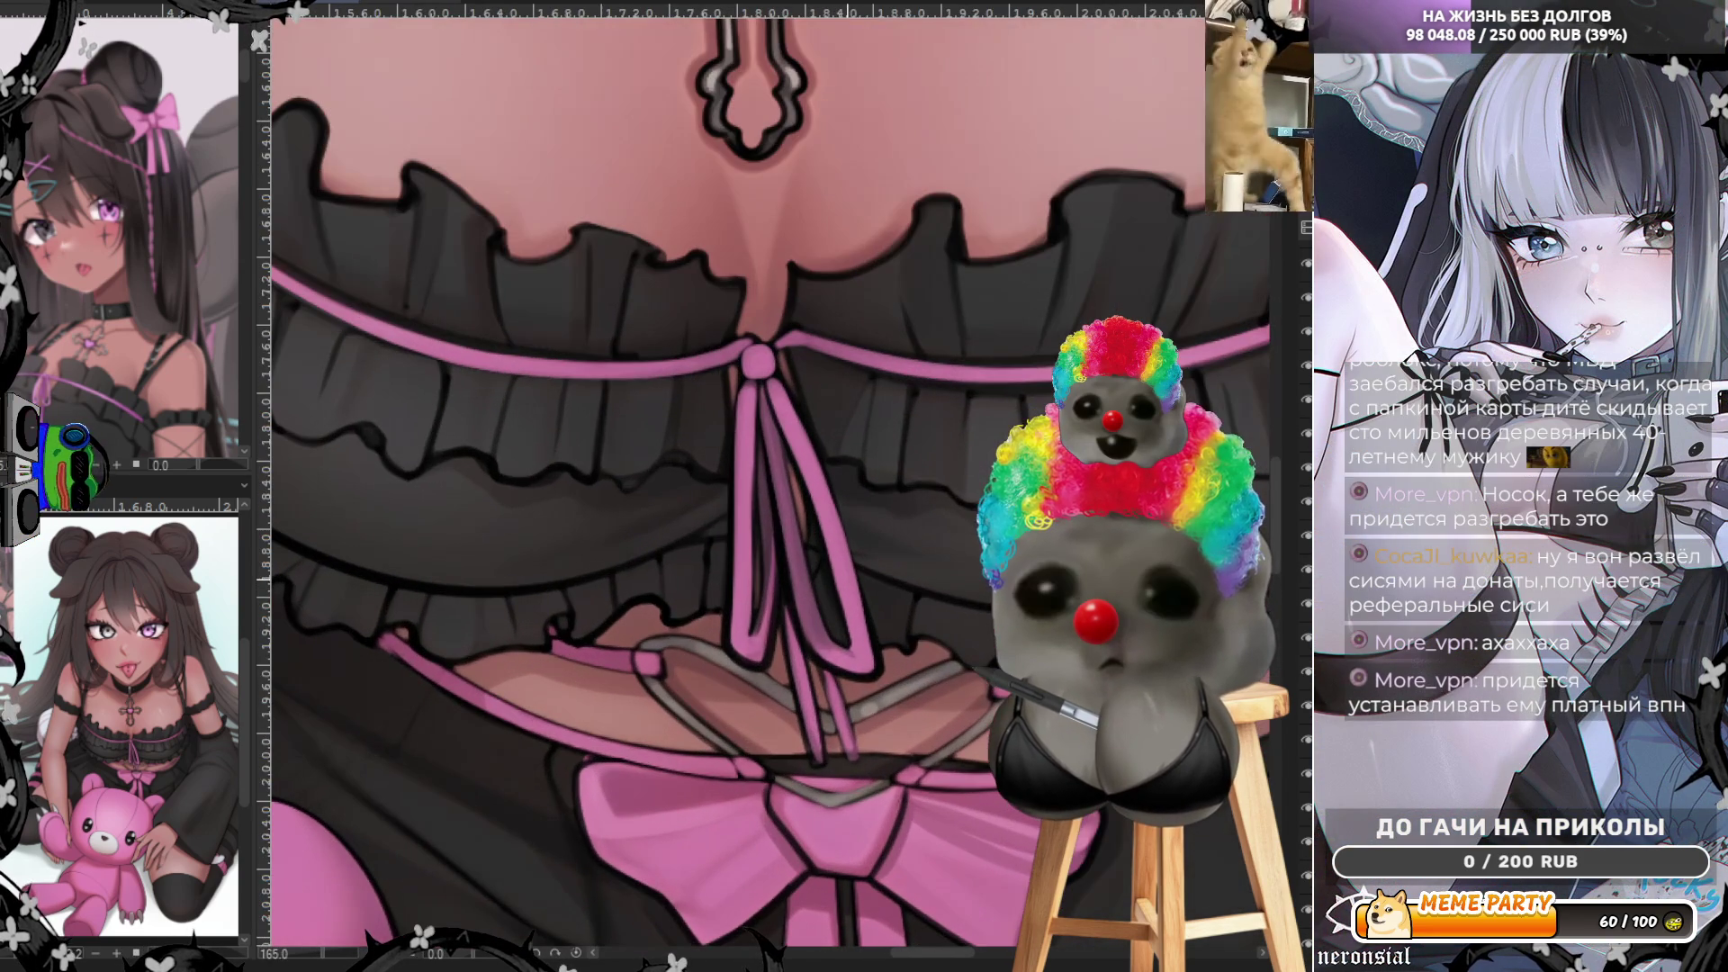
scroll(905, 539, up, 1)
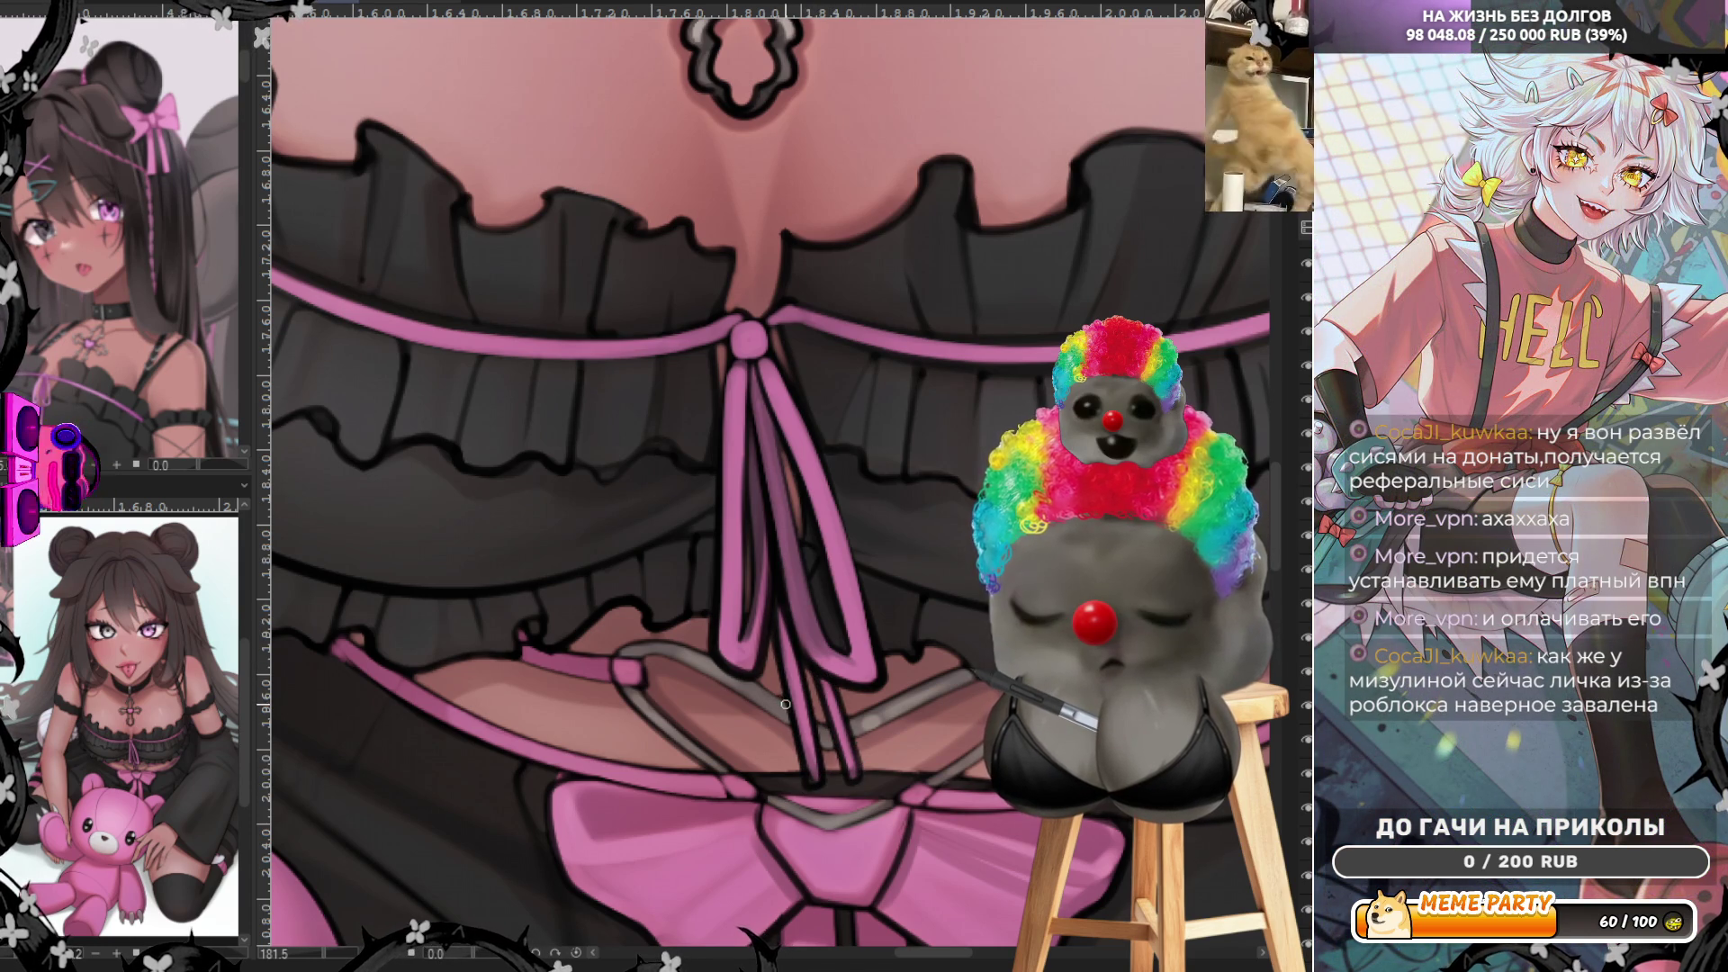
scroll(776, 698, down, 1)
scroll(776, 698, down, 2)
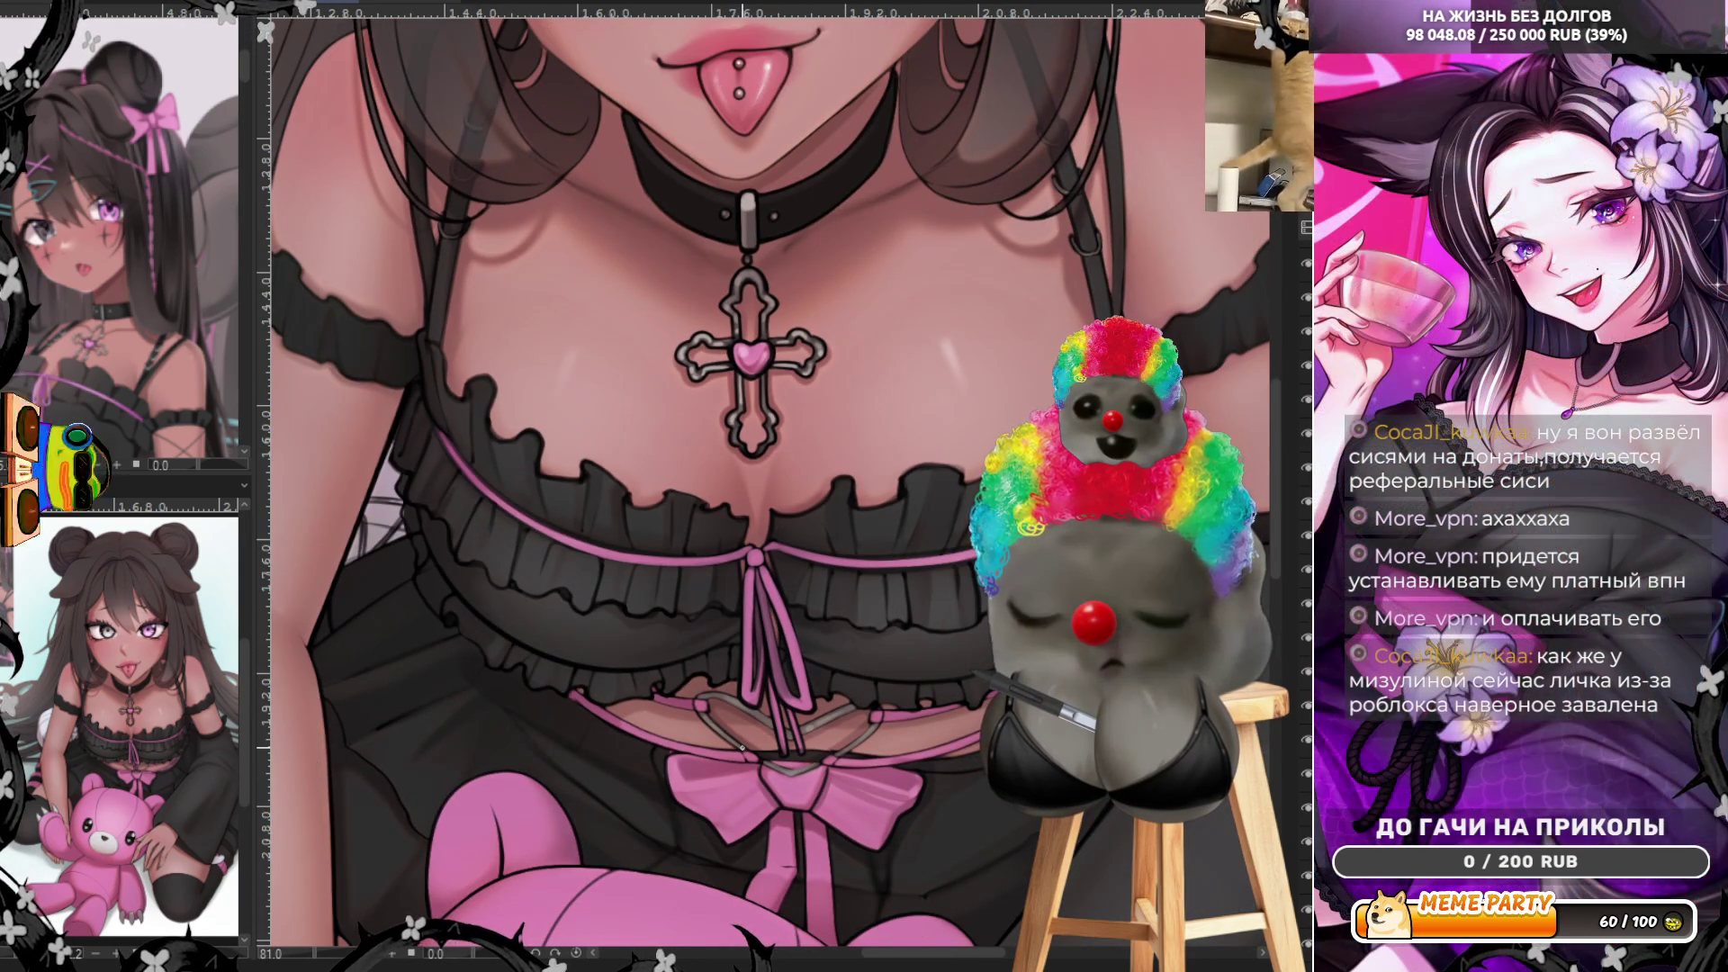
scroll(771, 794, down, 1)
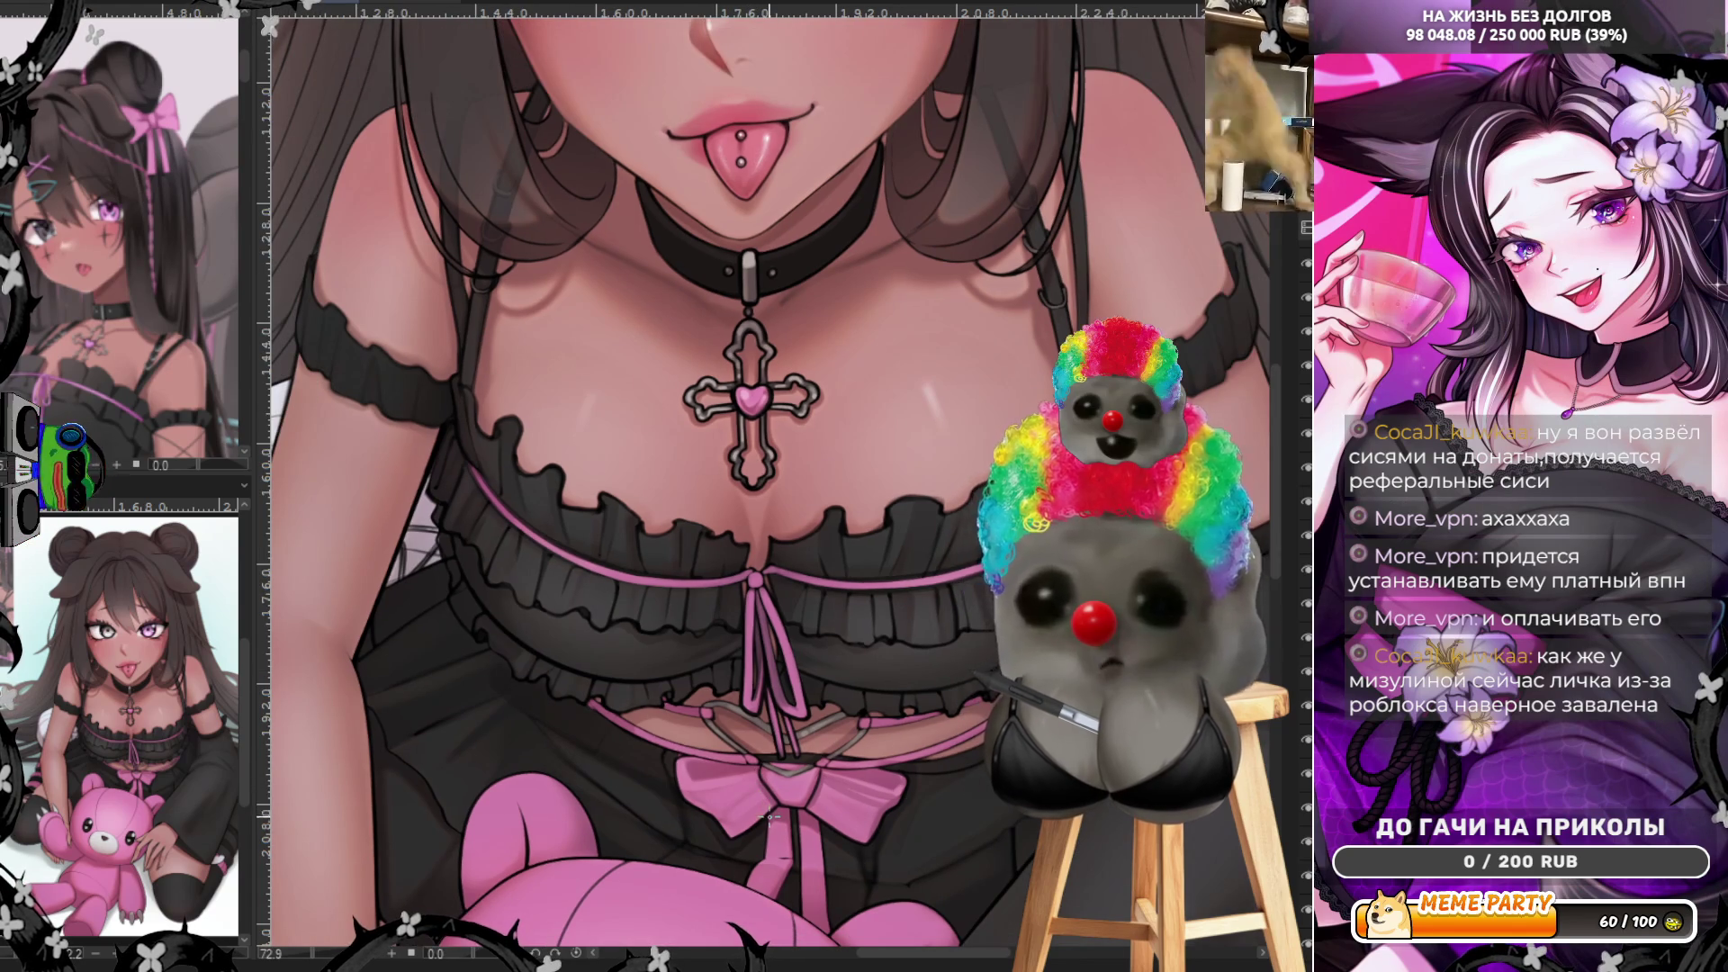
scroll(771, 617, down, 2)
scroll(772, 617, up, 2)
scroll(790, 600, up, 1)
scroll(814, 580, down, 1)
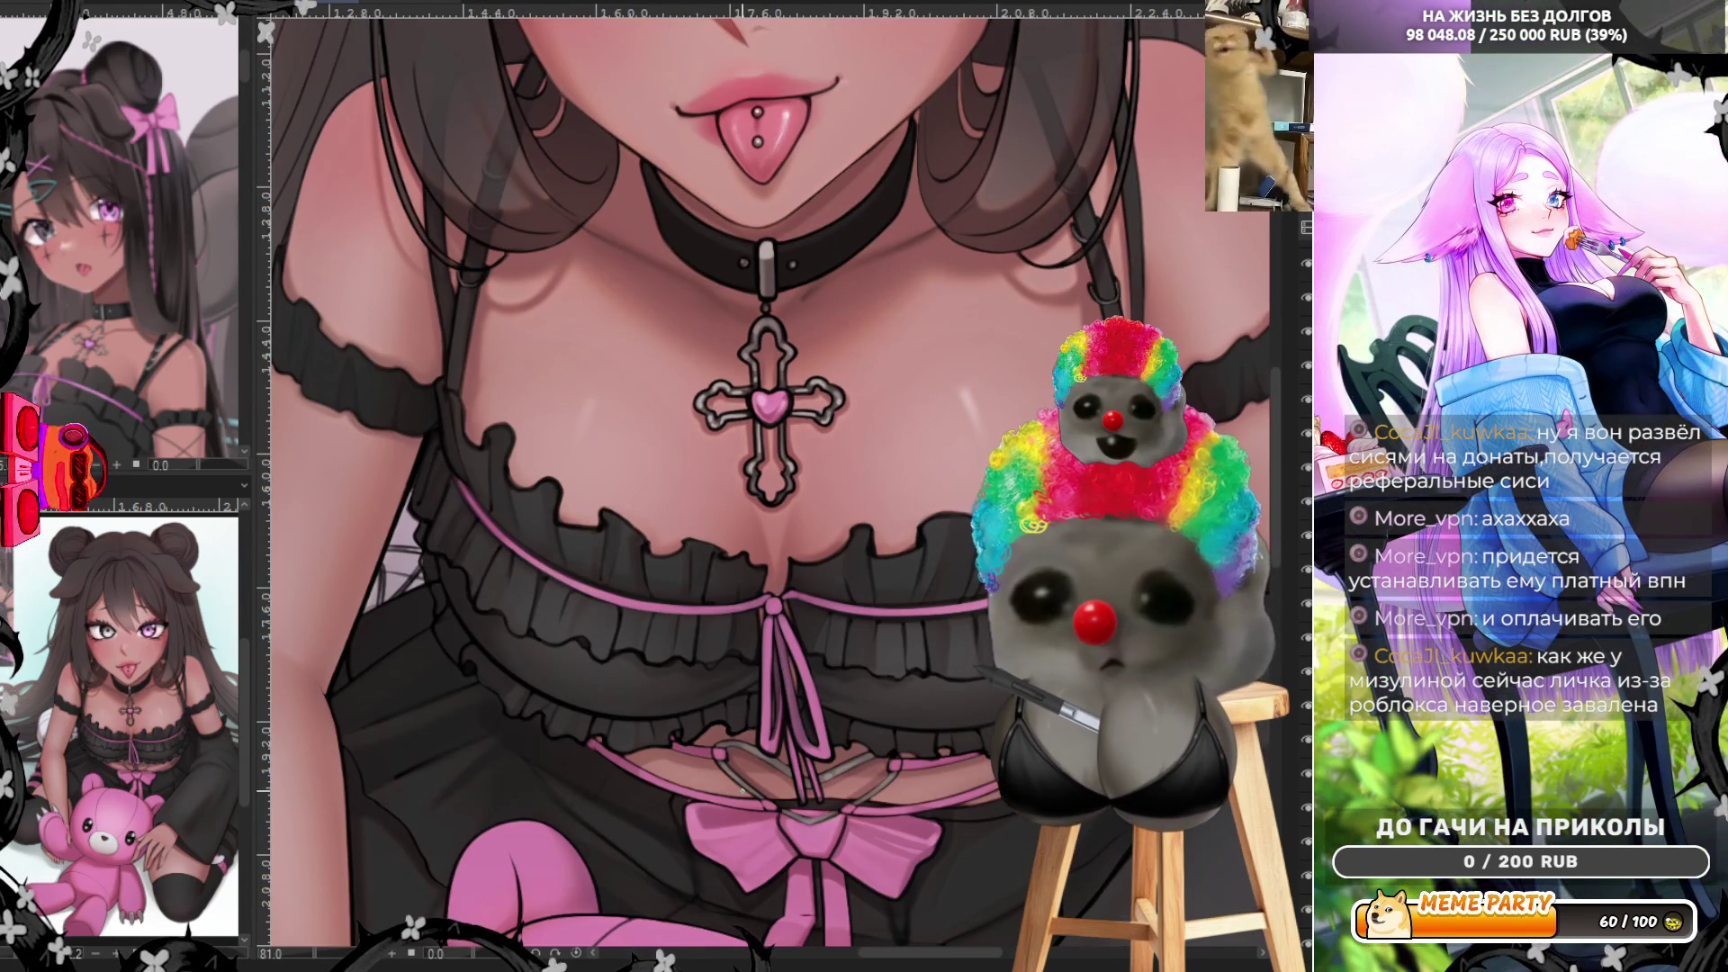
scroll(783, 842, up, 2)
scroll(783, 842, up, 1)
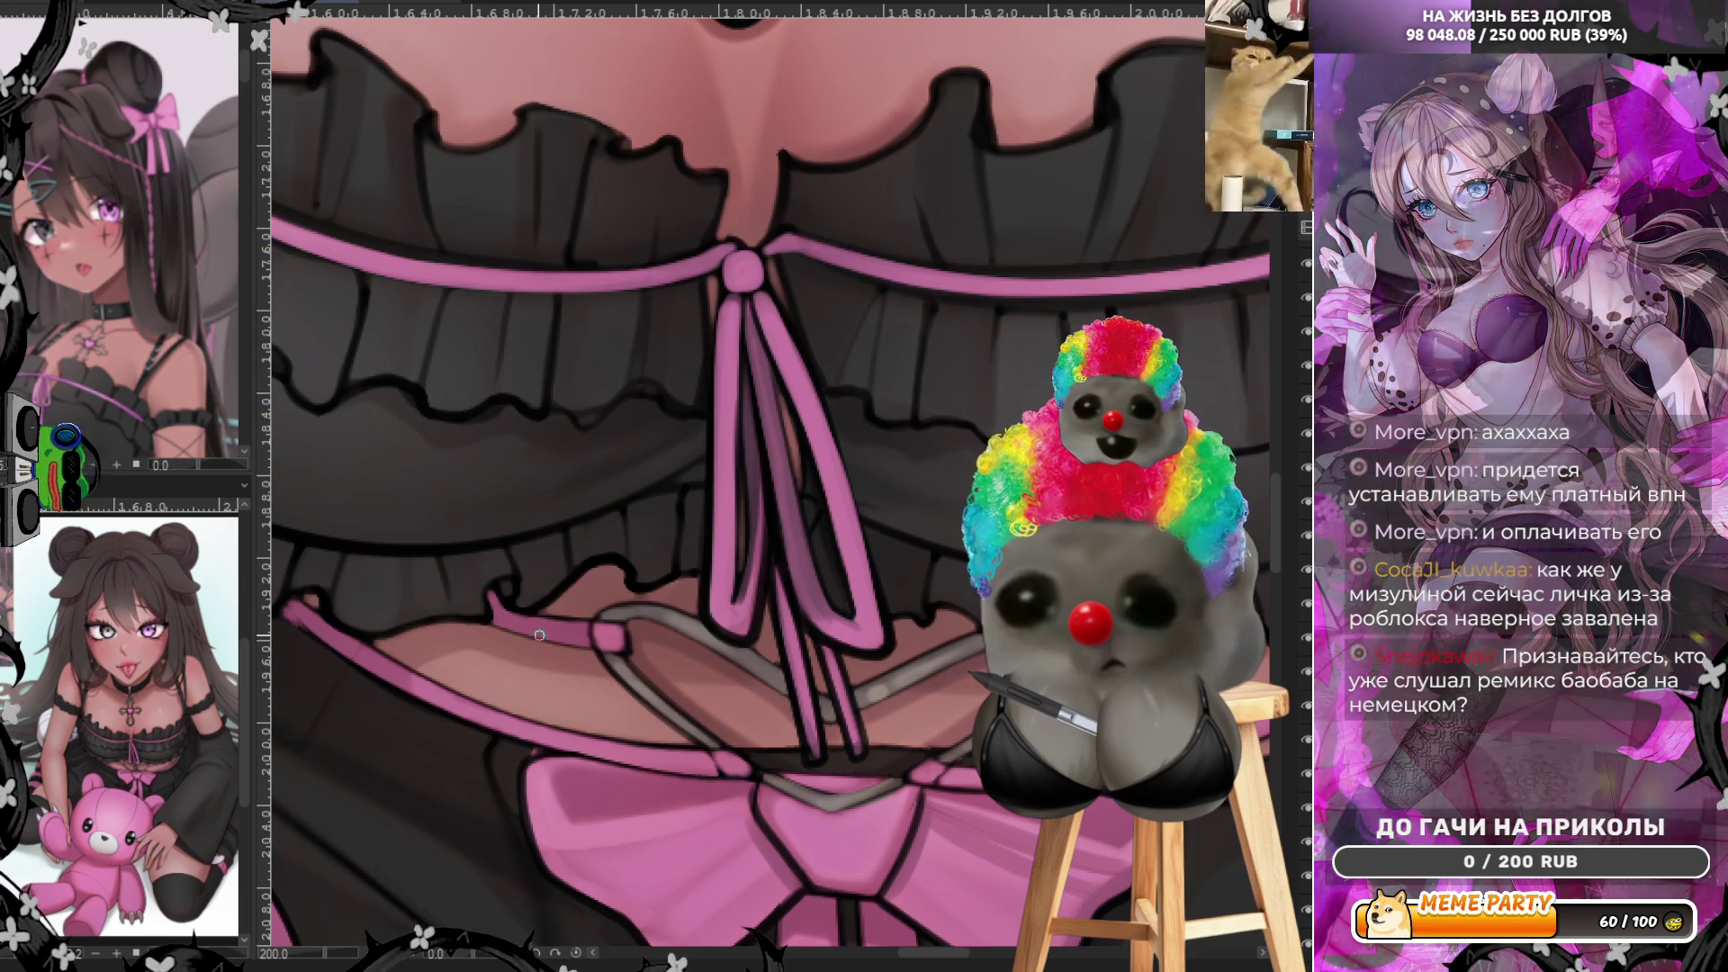
- Sample a colour from the artwork with the eyedropper for the grey strap
ctrl+click(520, 600)
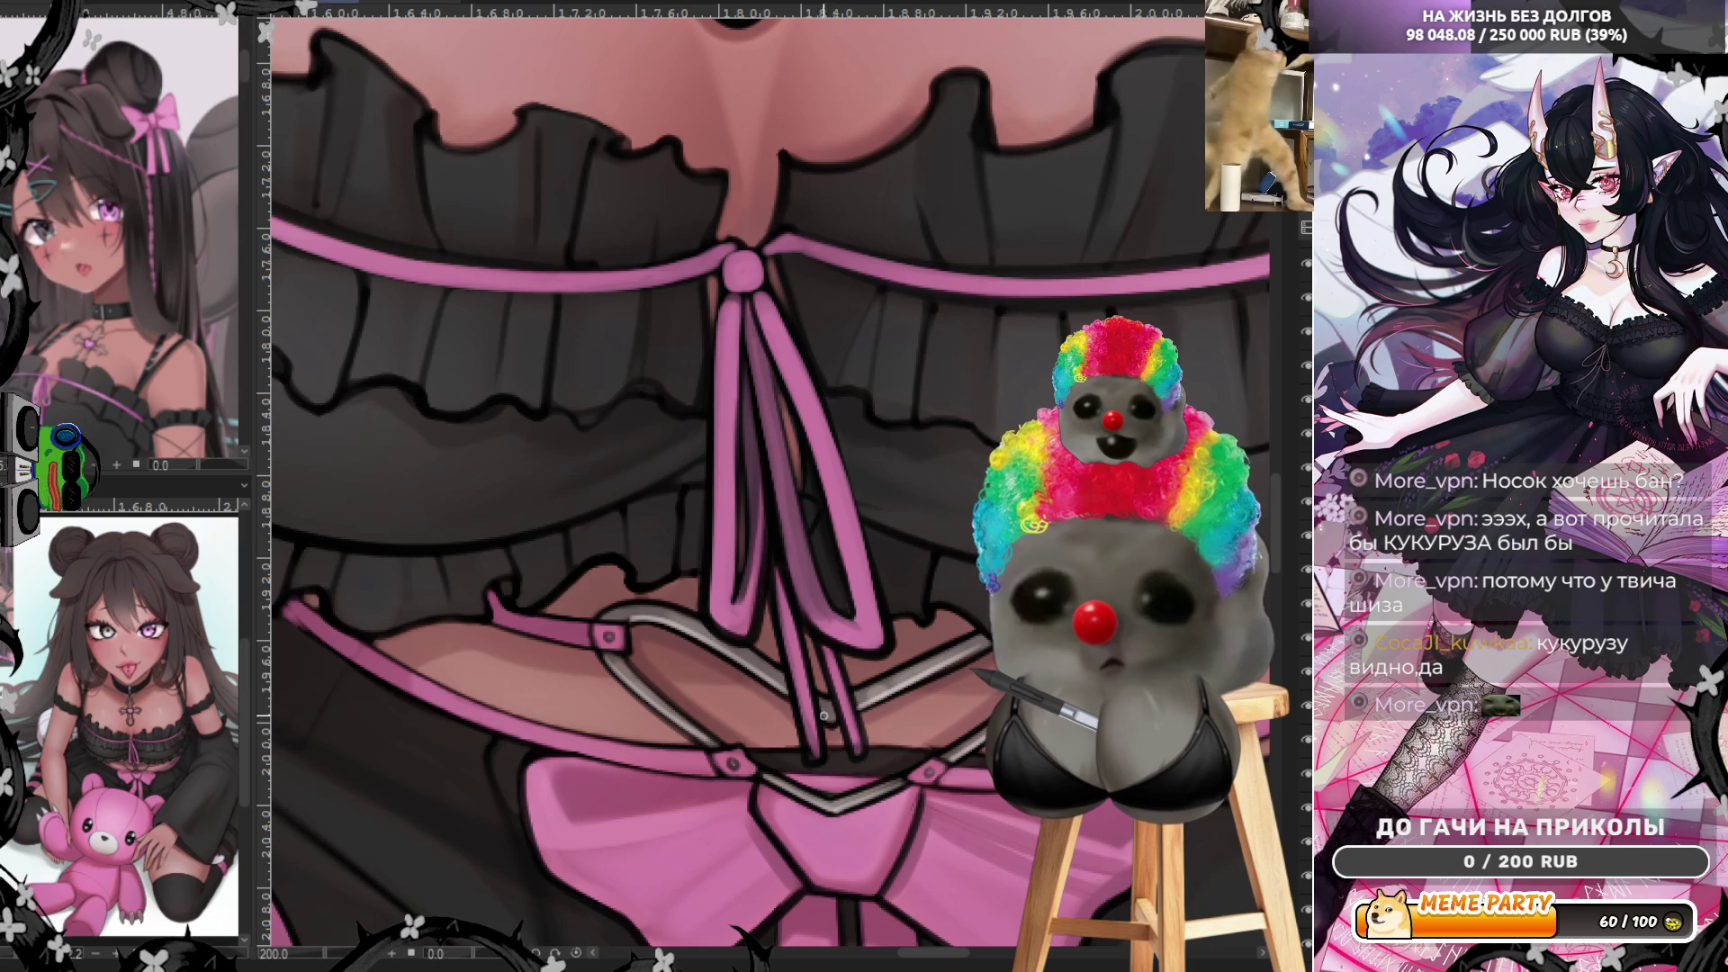
scroll(827, 680, down, 2)
scroll(826, 680, down, 1)
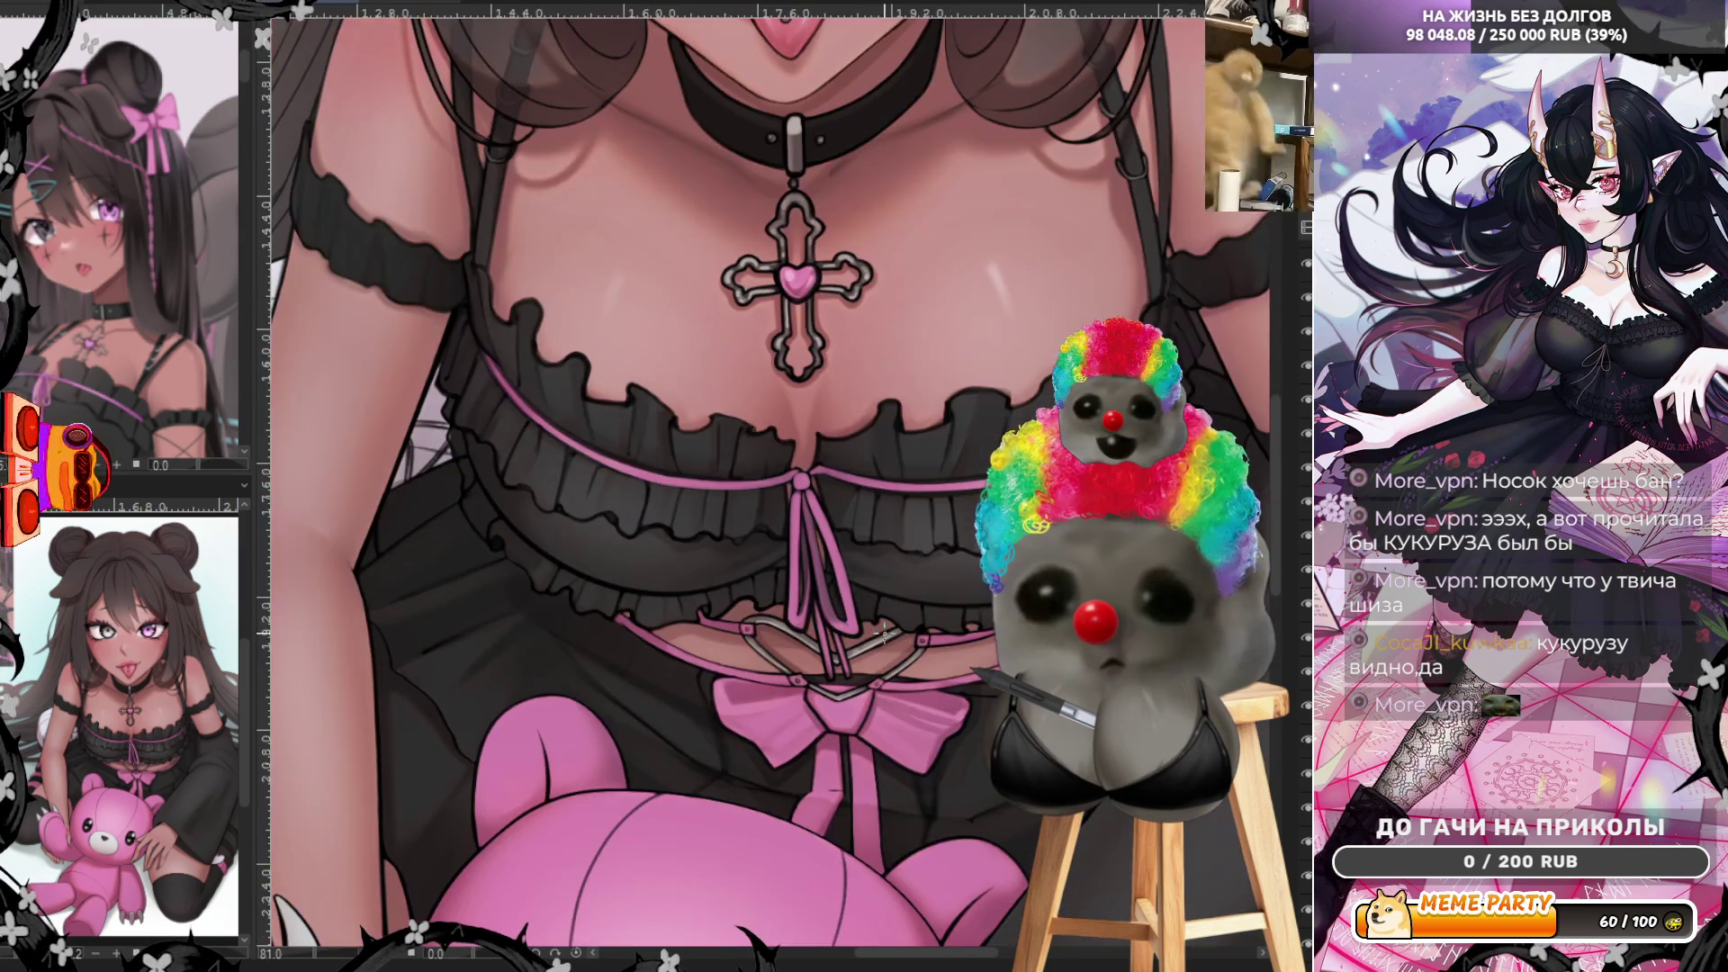
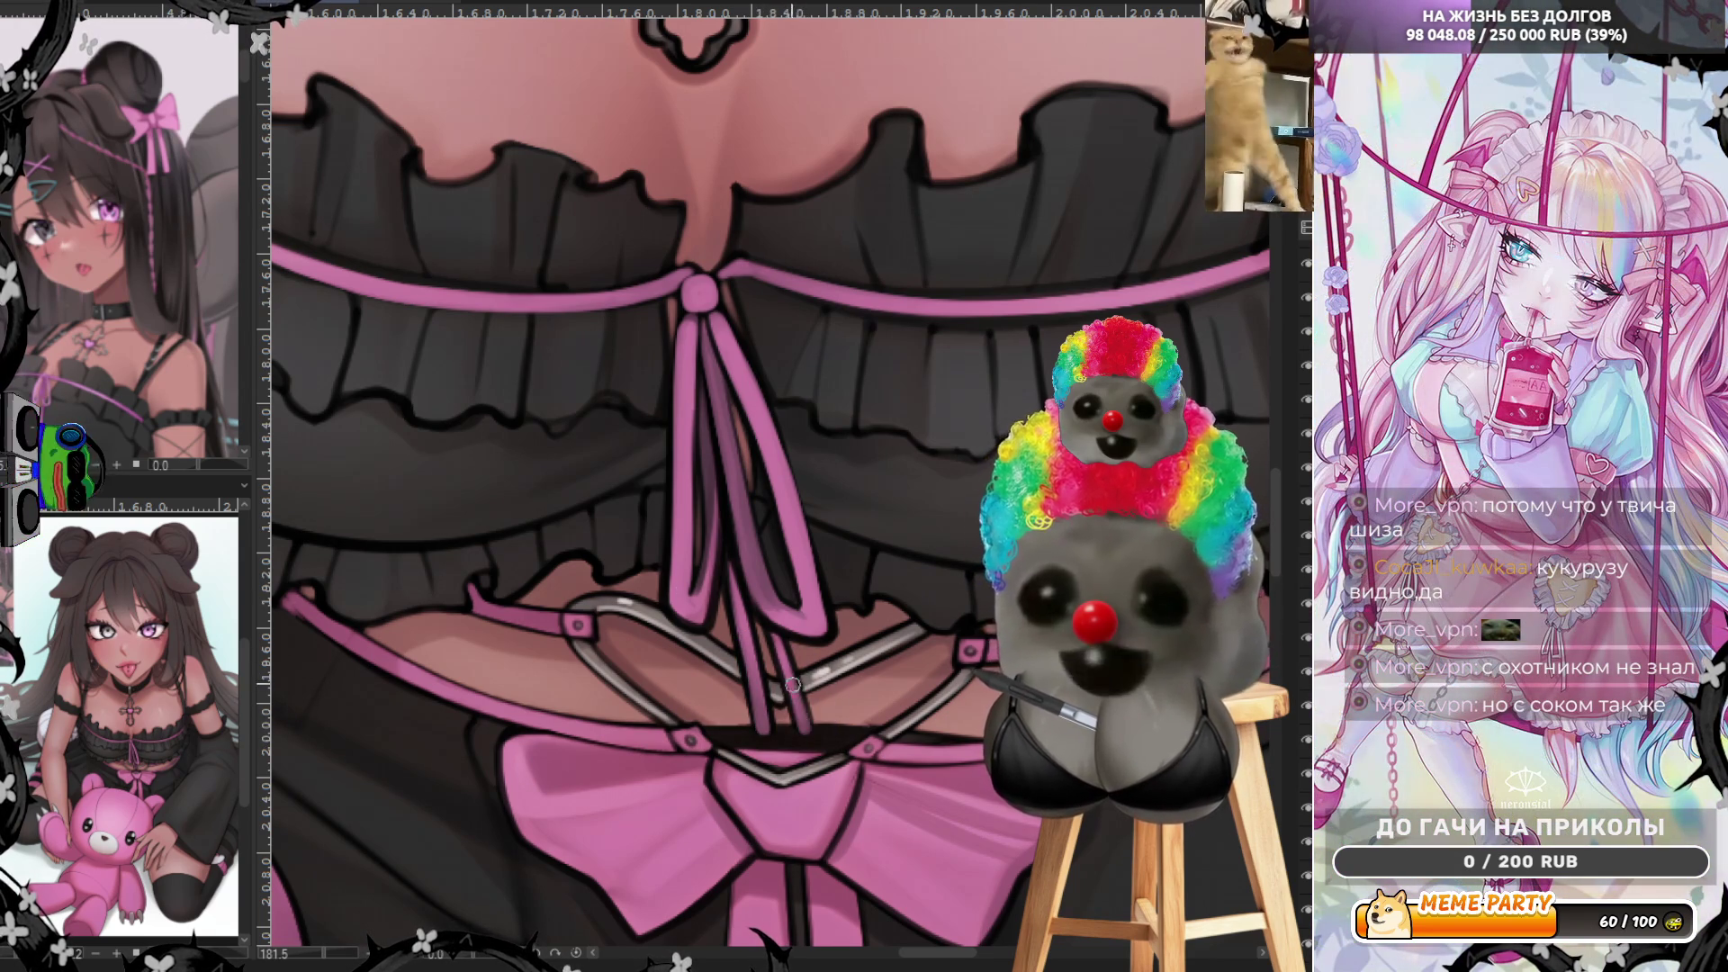
scroll(736, 626, down, 3)
scroll(812, 543, down, 3)
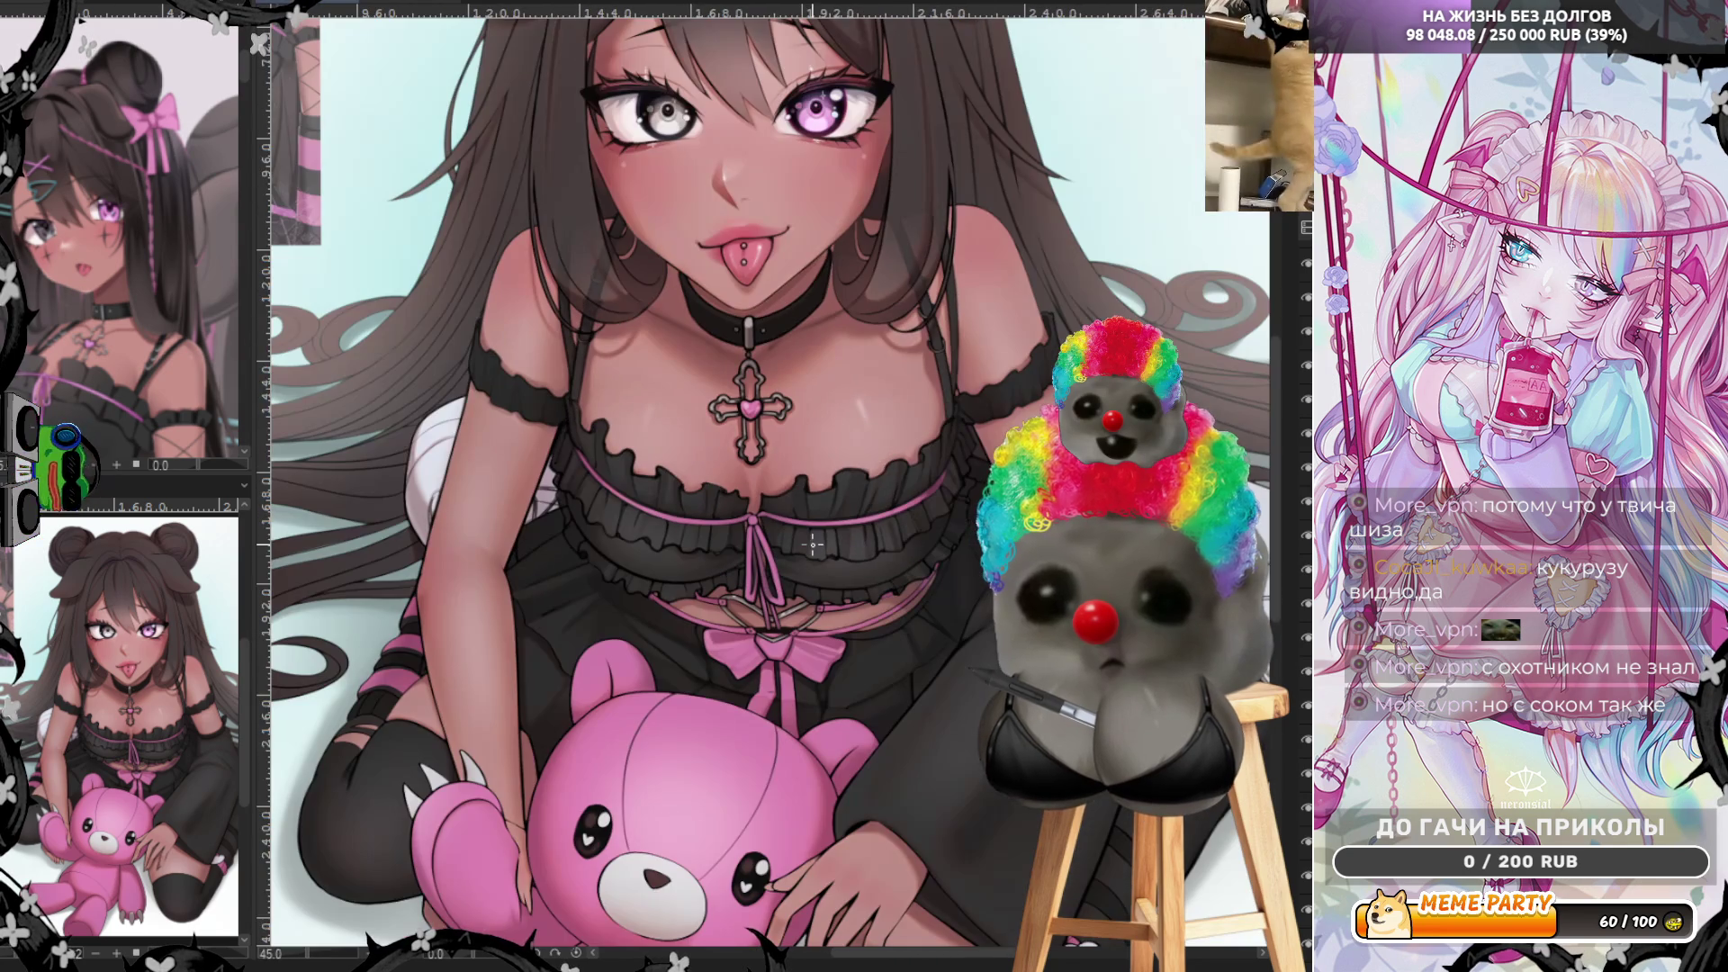
scroll(869, 604, up, 2)
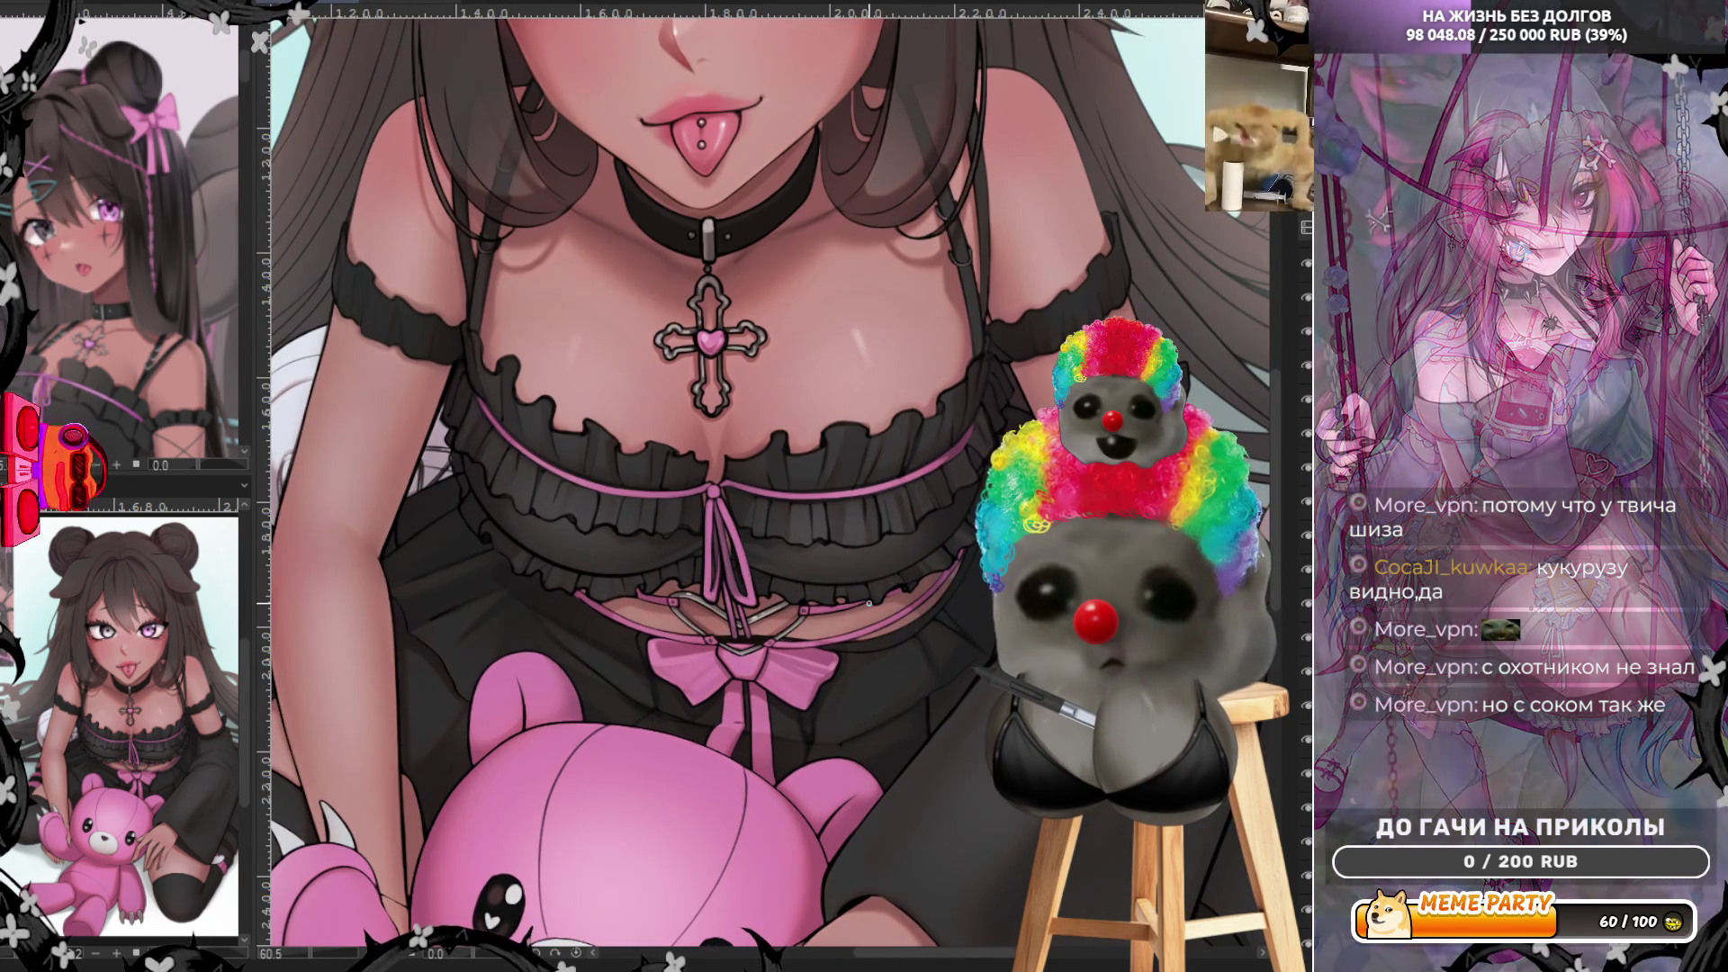
scroll(870, 603, up, 2)
scroll(640, 712, up, 2)
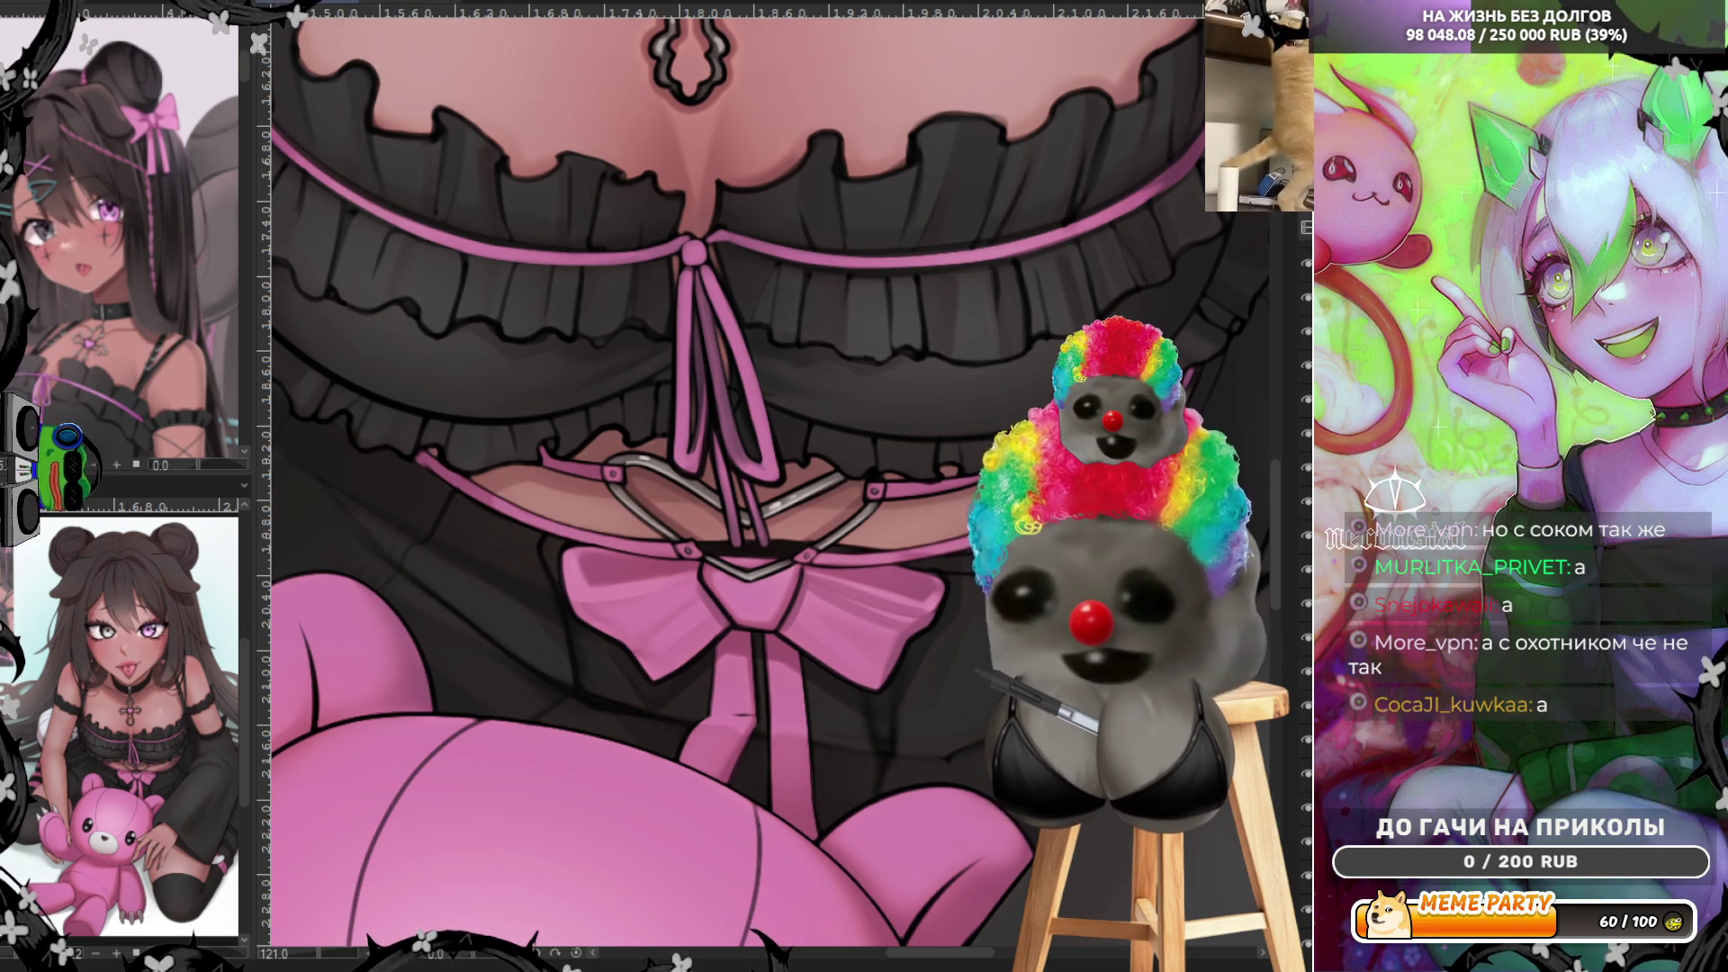
scroll(961, 958, left, 1)
scroll(961, 960, left, 3)
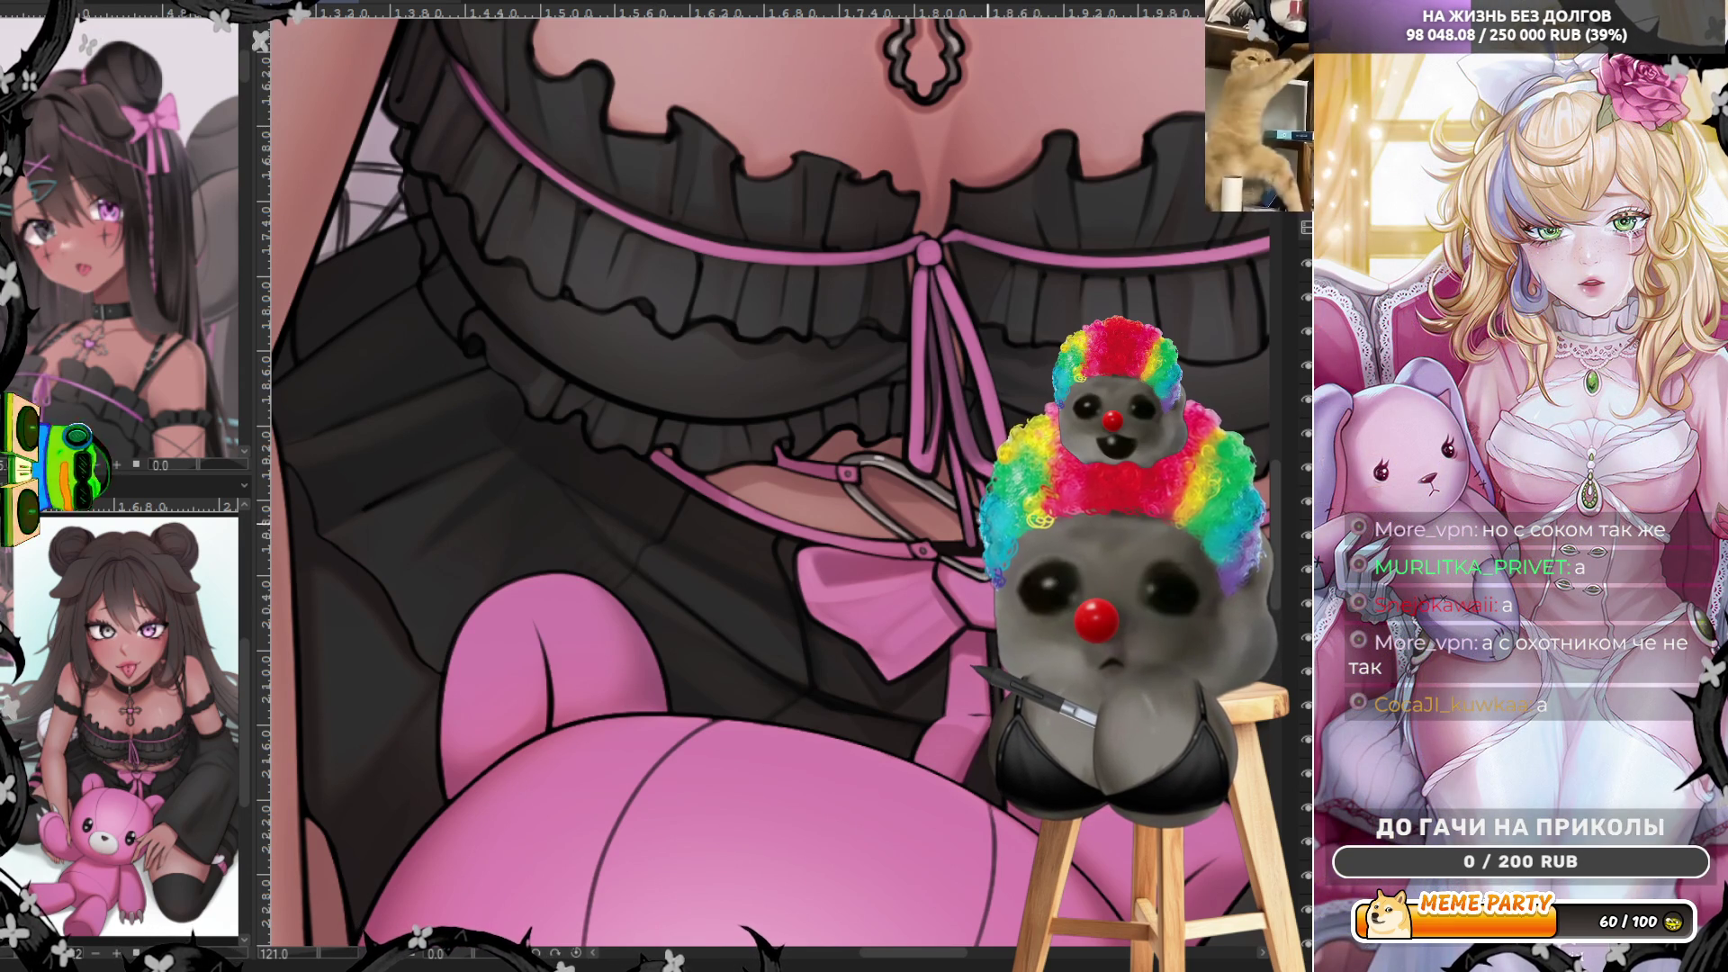
scroll(973, 488, down, 5)
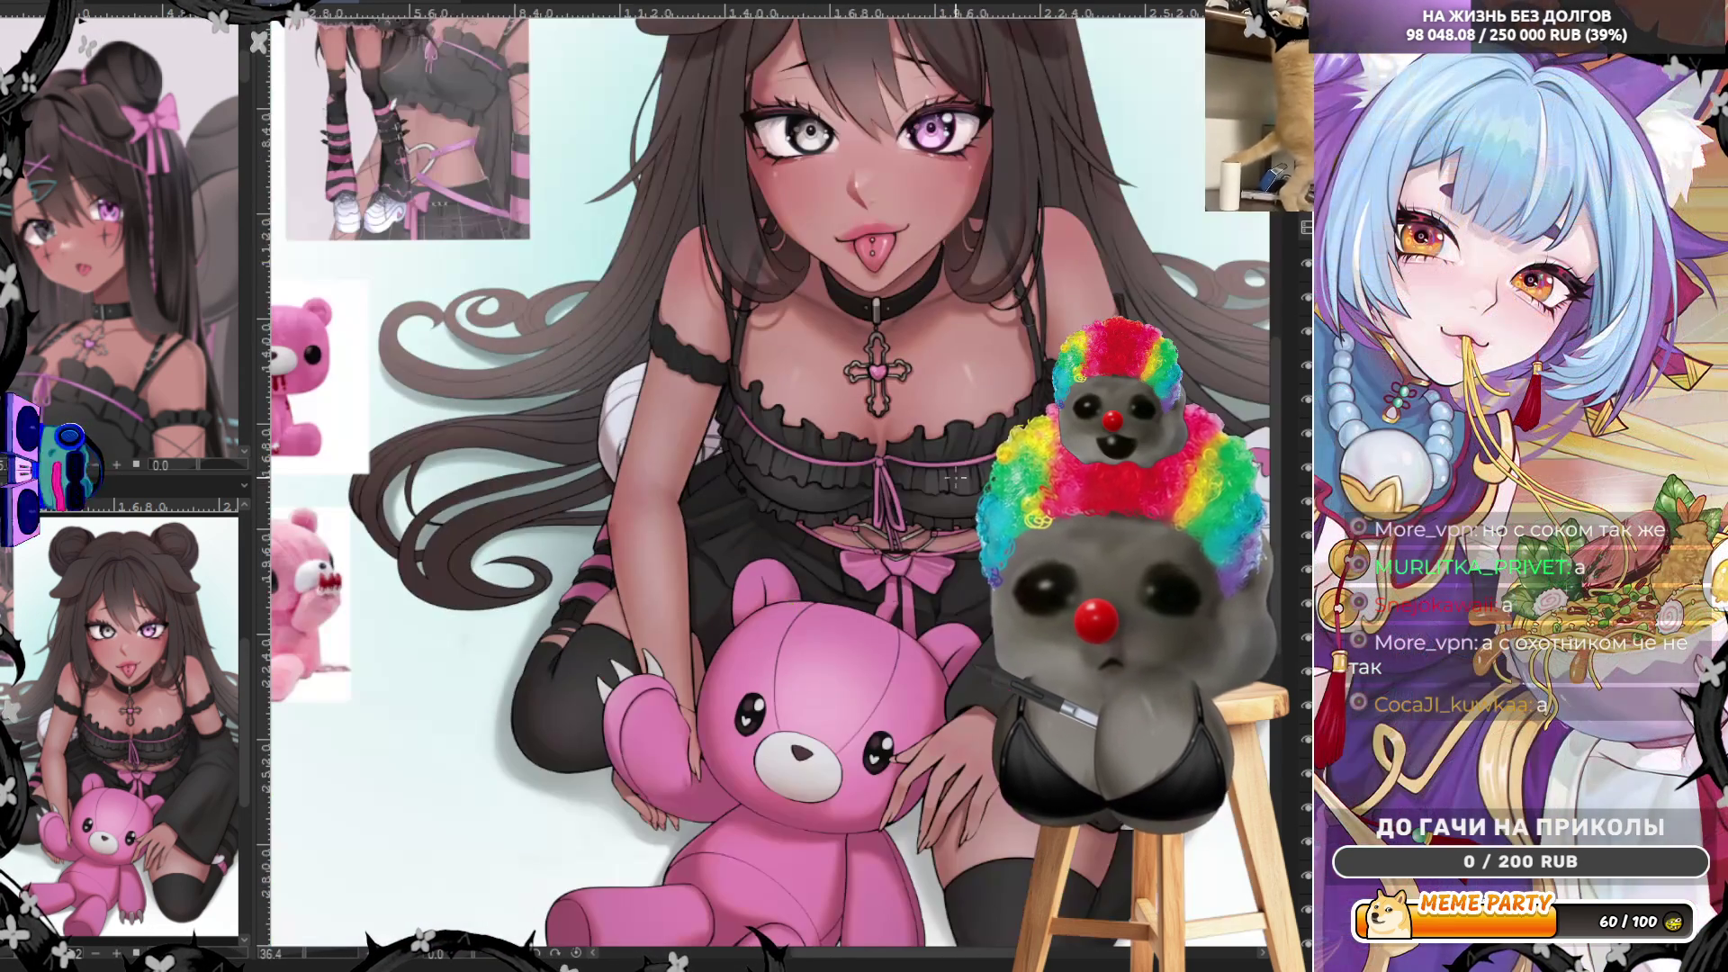
scroll(956, 538, up, 5)
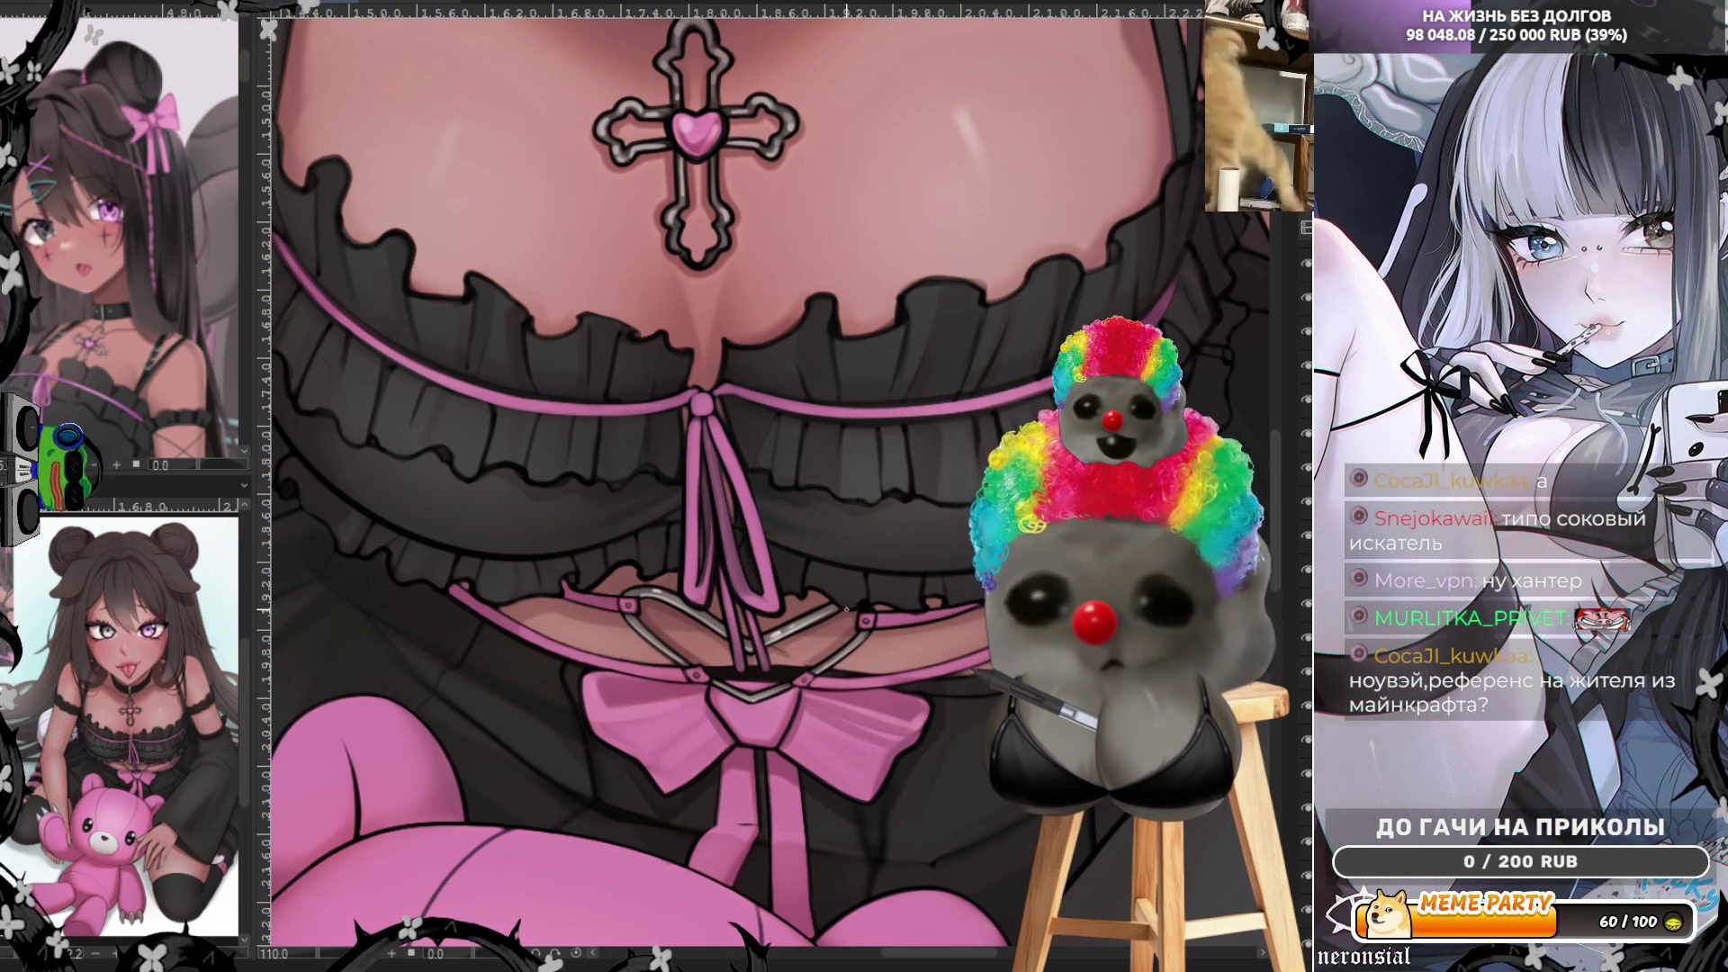
scroll(827, 584, down, 1)
scroll(827, 584, down, 1)
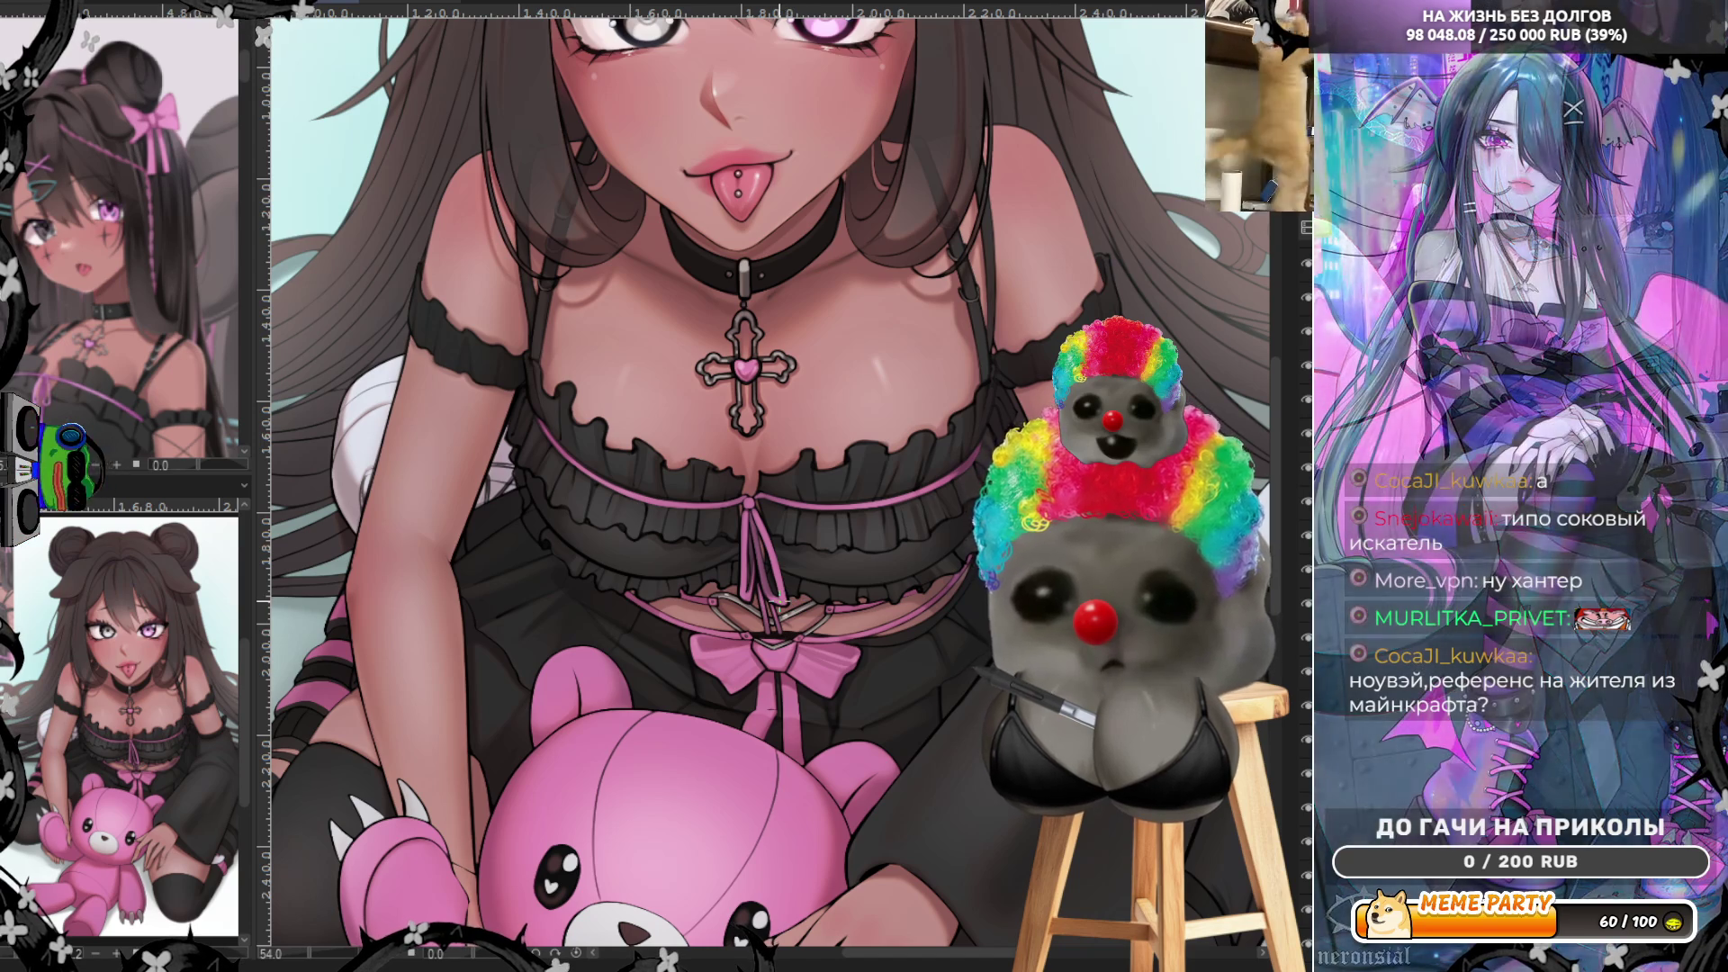
scroll(837, 540, down, 1)
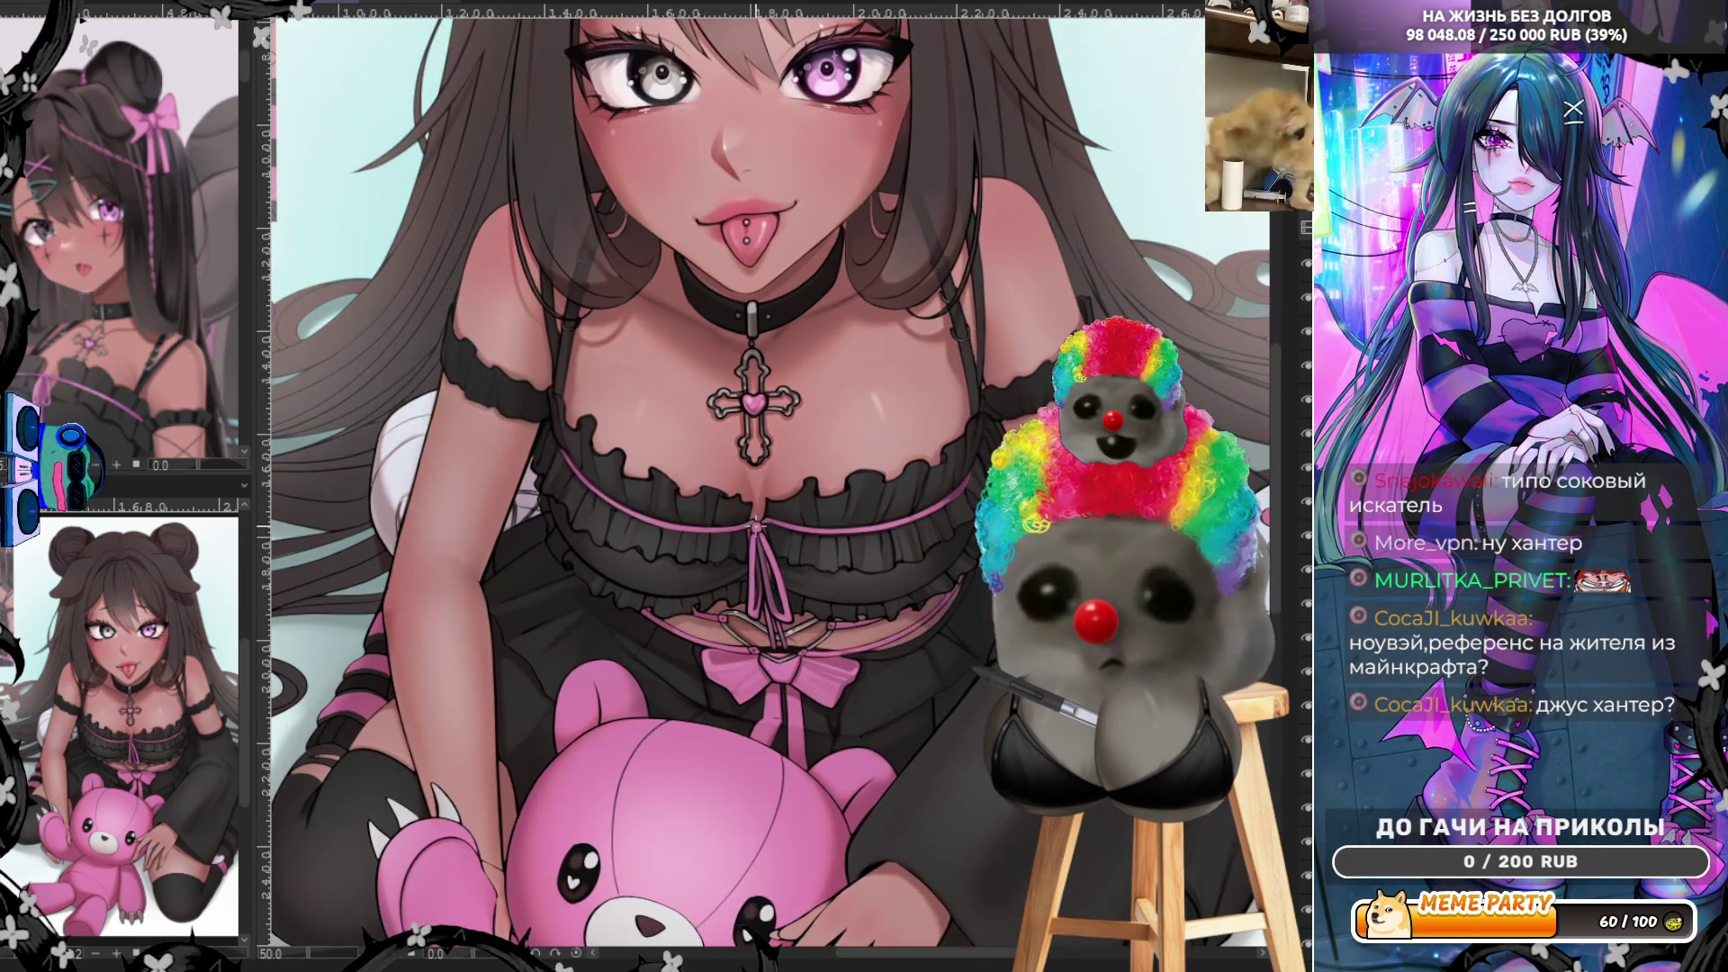
scroll(750, 522, up, 3)
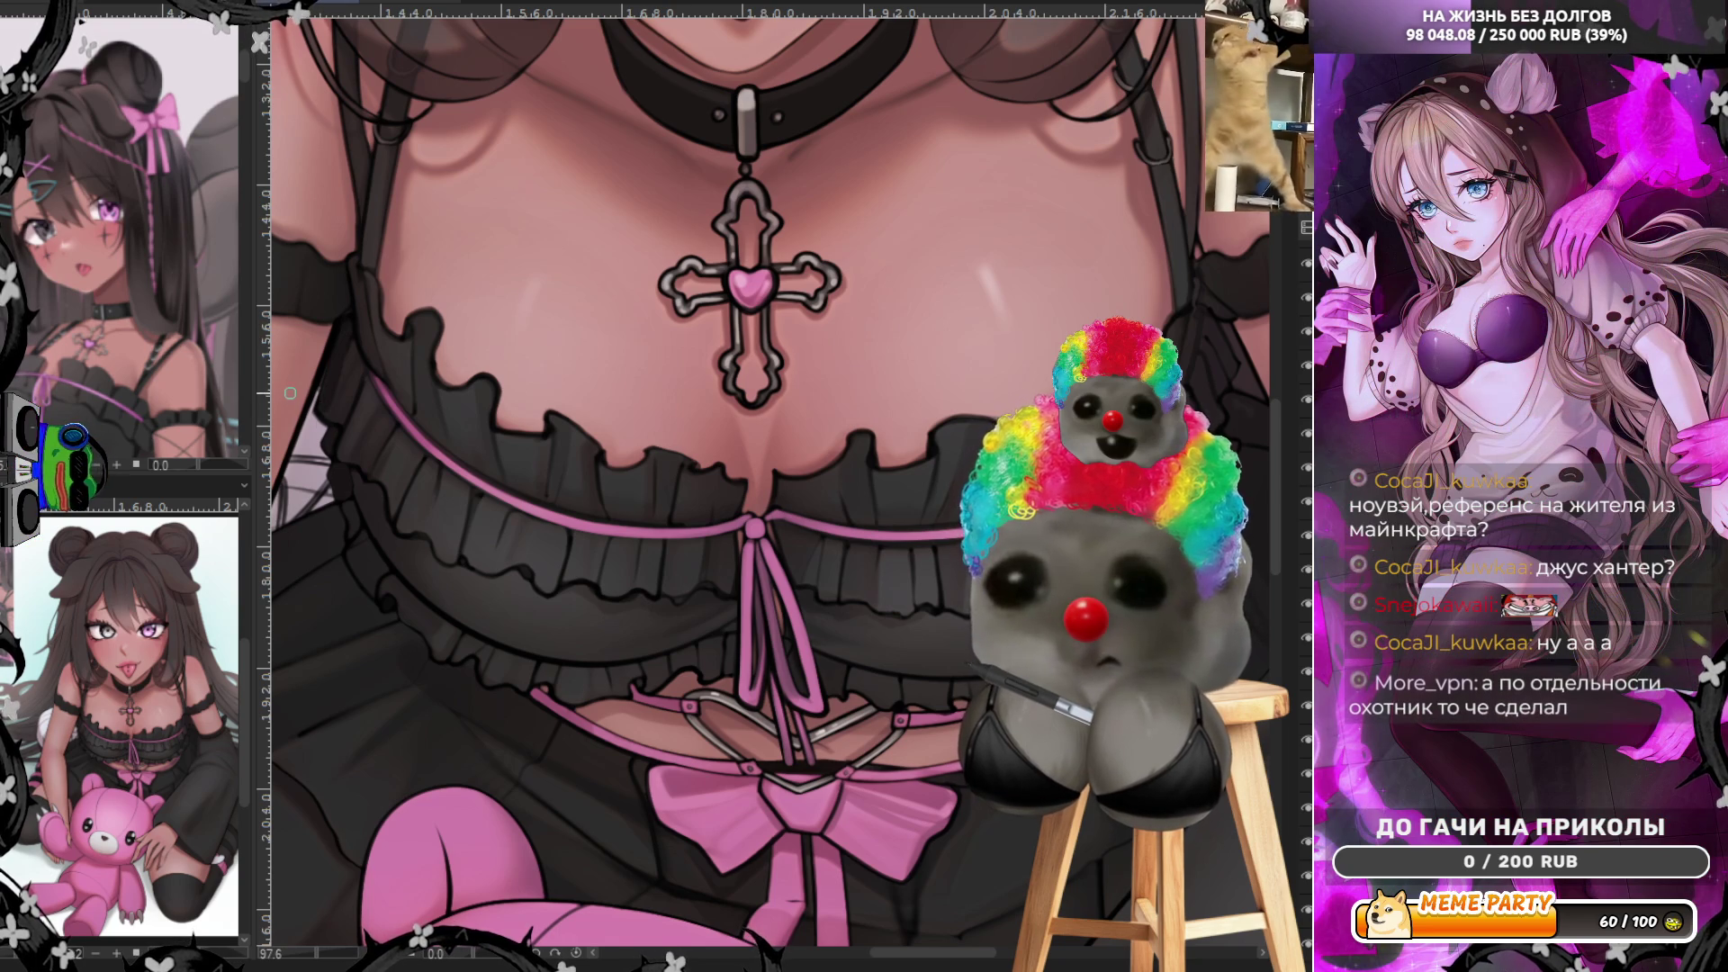
scroll(289, 395, down, 2)
scroll(313, 405, down, 2)
scroll(919, 146, up, 1)
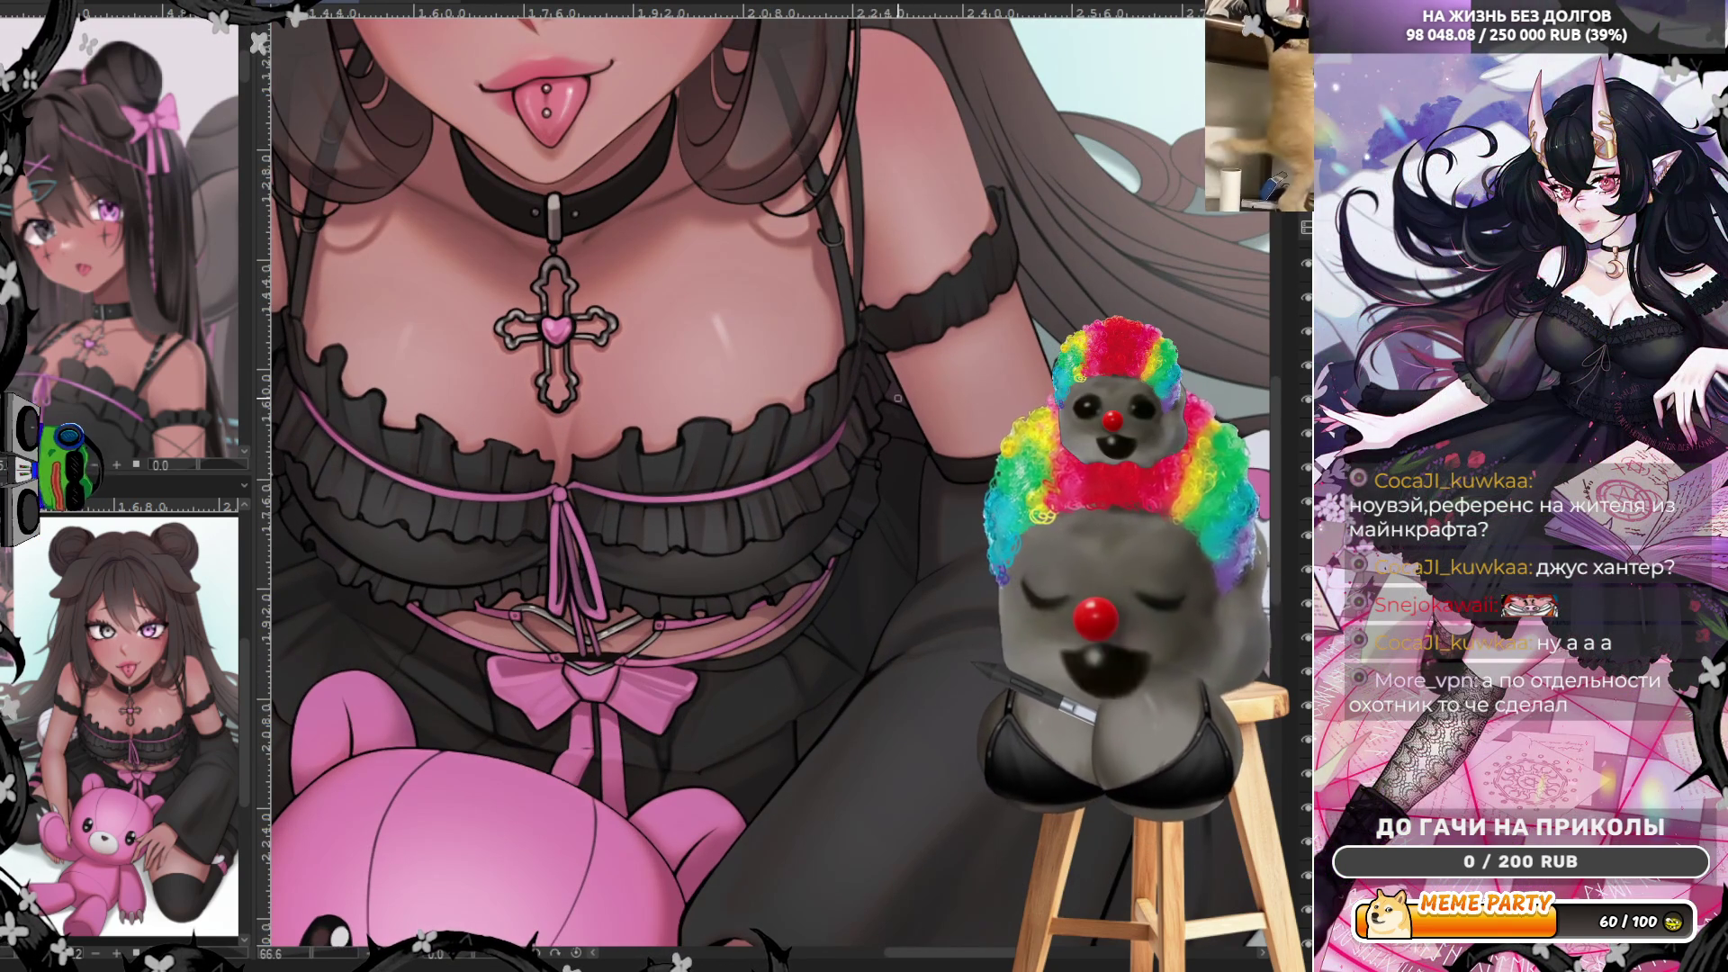
scroll(834, 385, up, 1)
scroll(835, 385, up, 1)
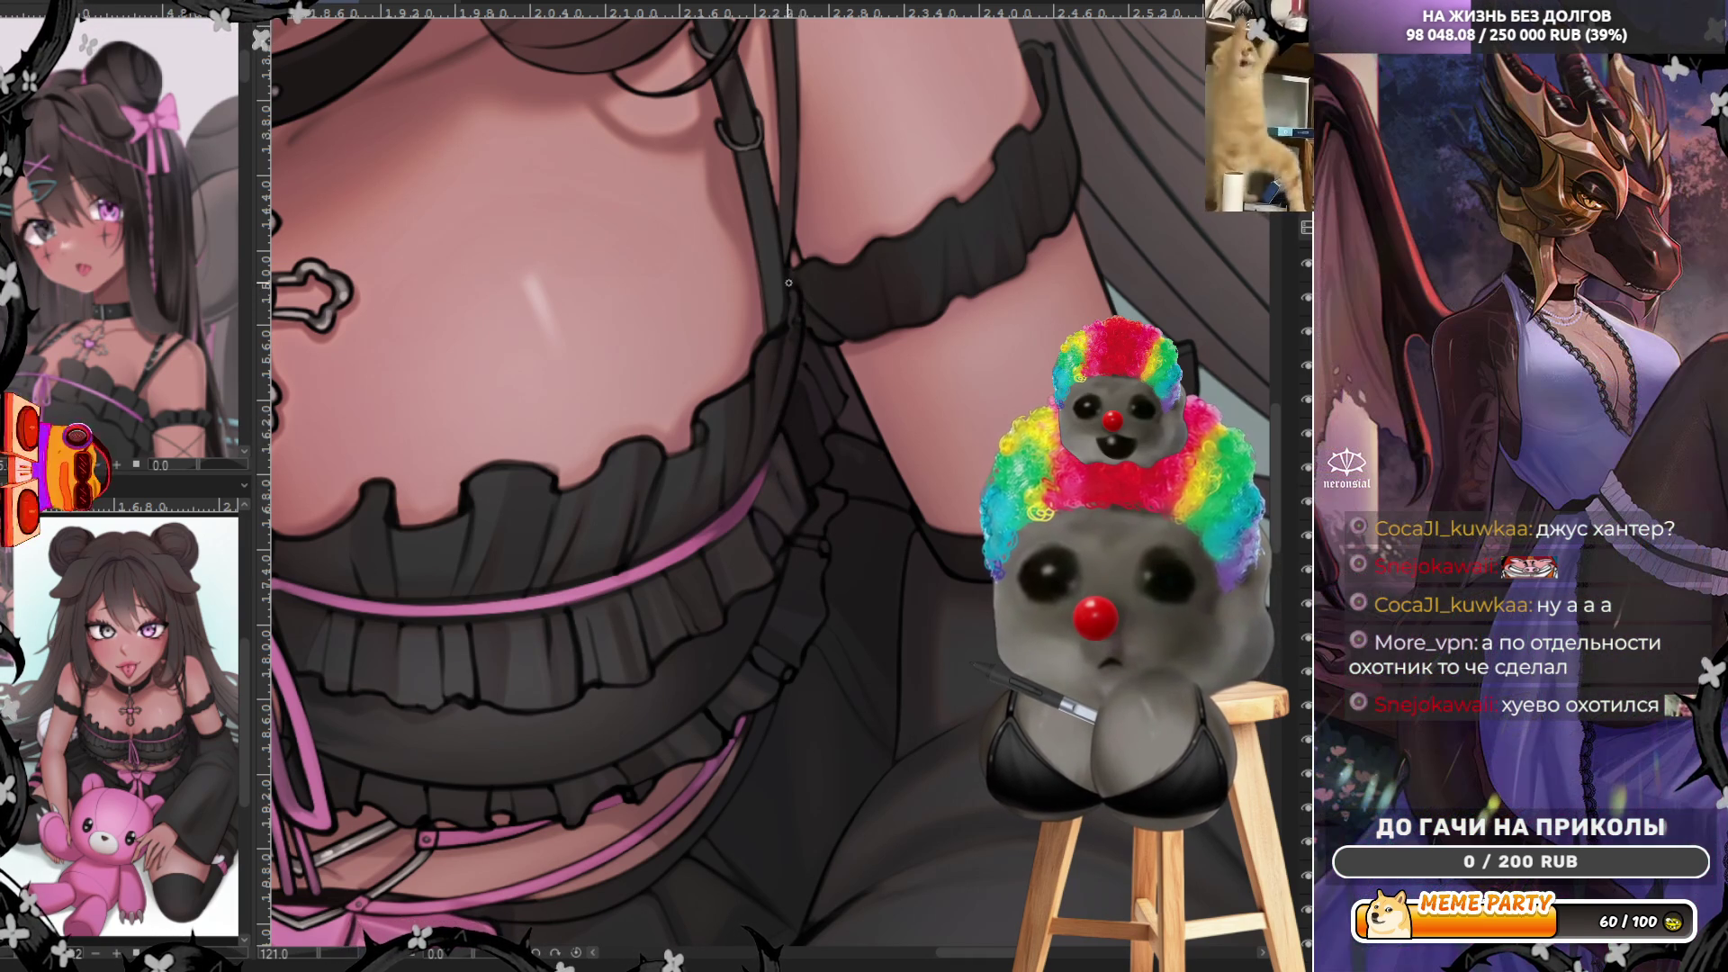
scroll(919, 360, down, 3)
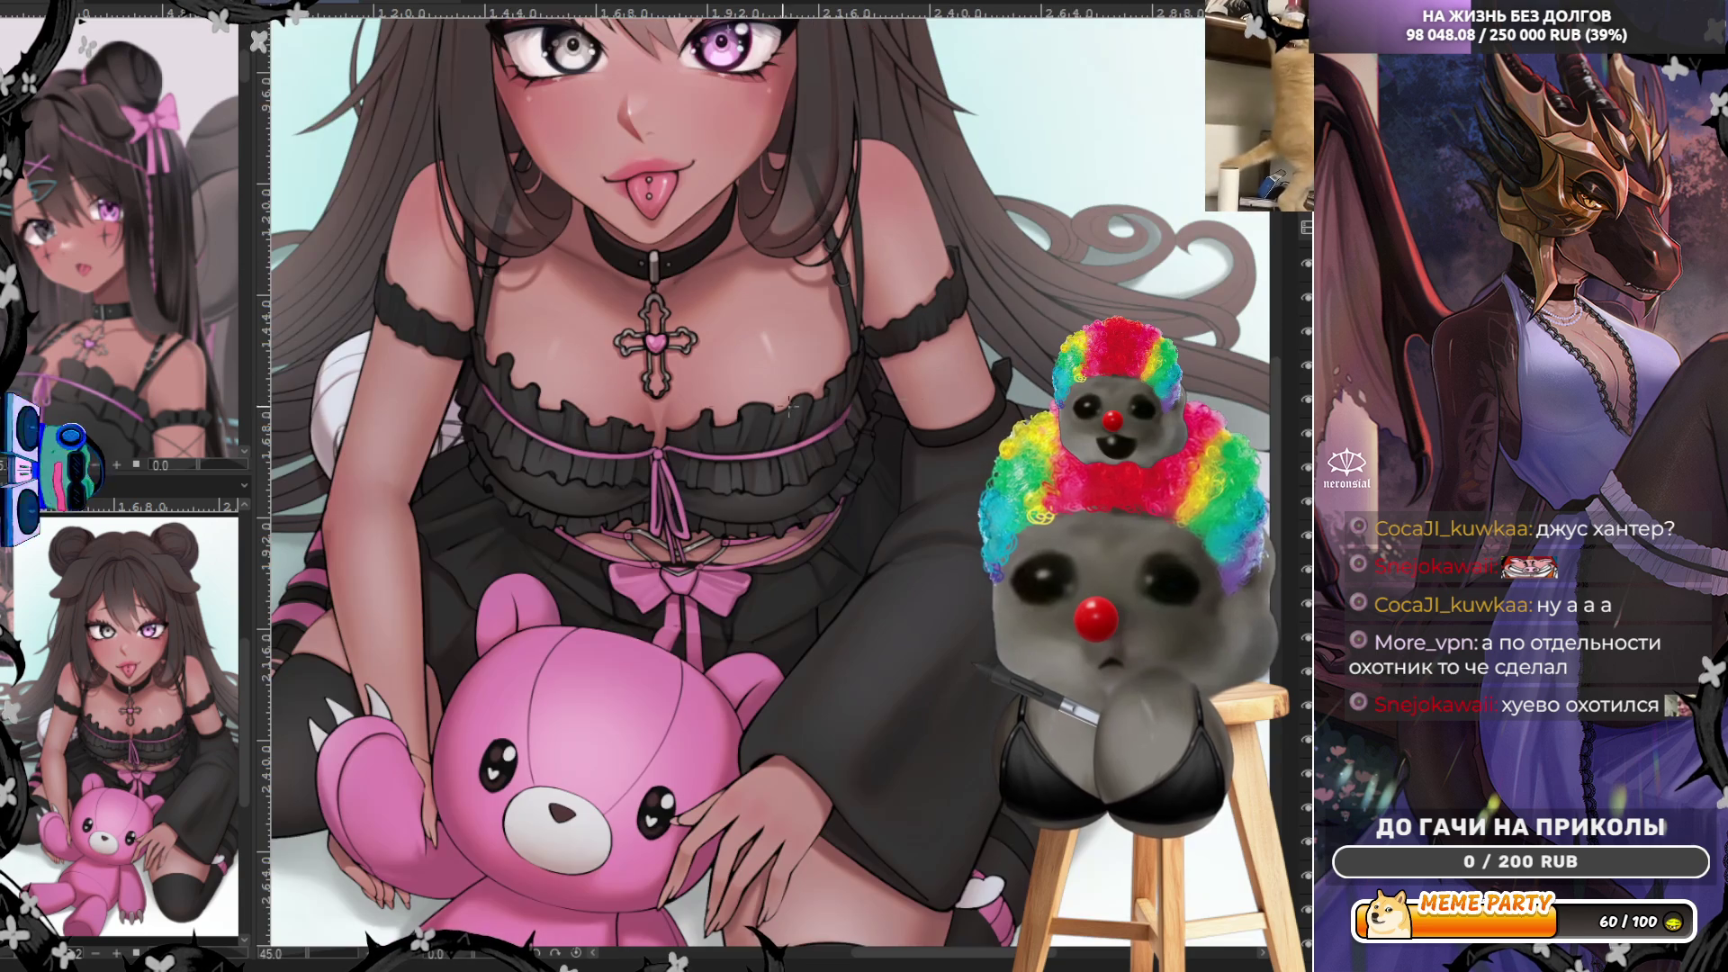
scroll(840, 564, down, 1)
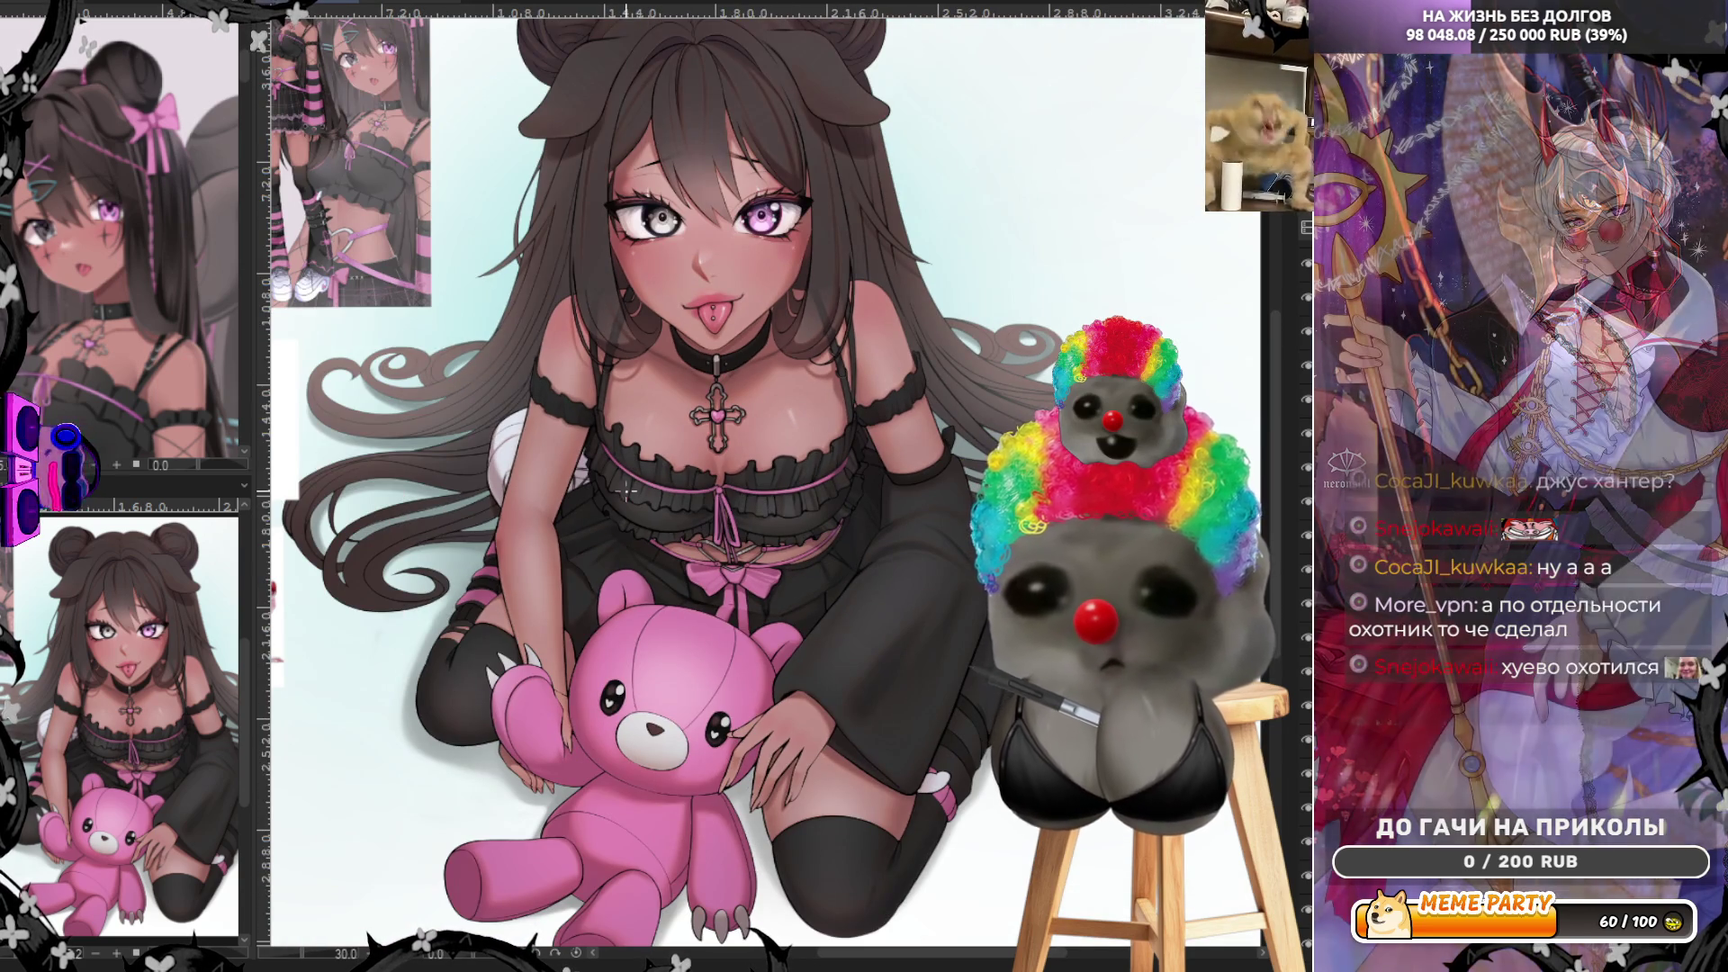
scroll(719, 487, up, 1)
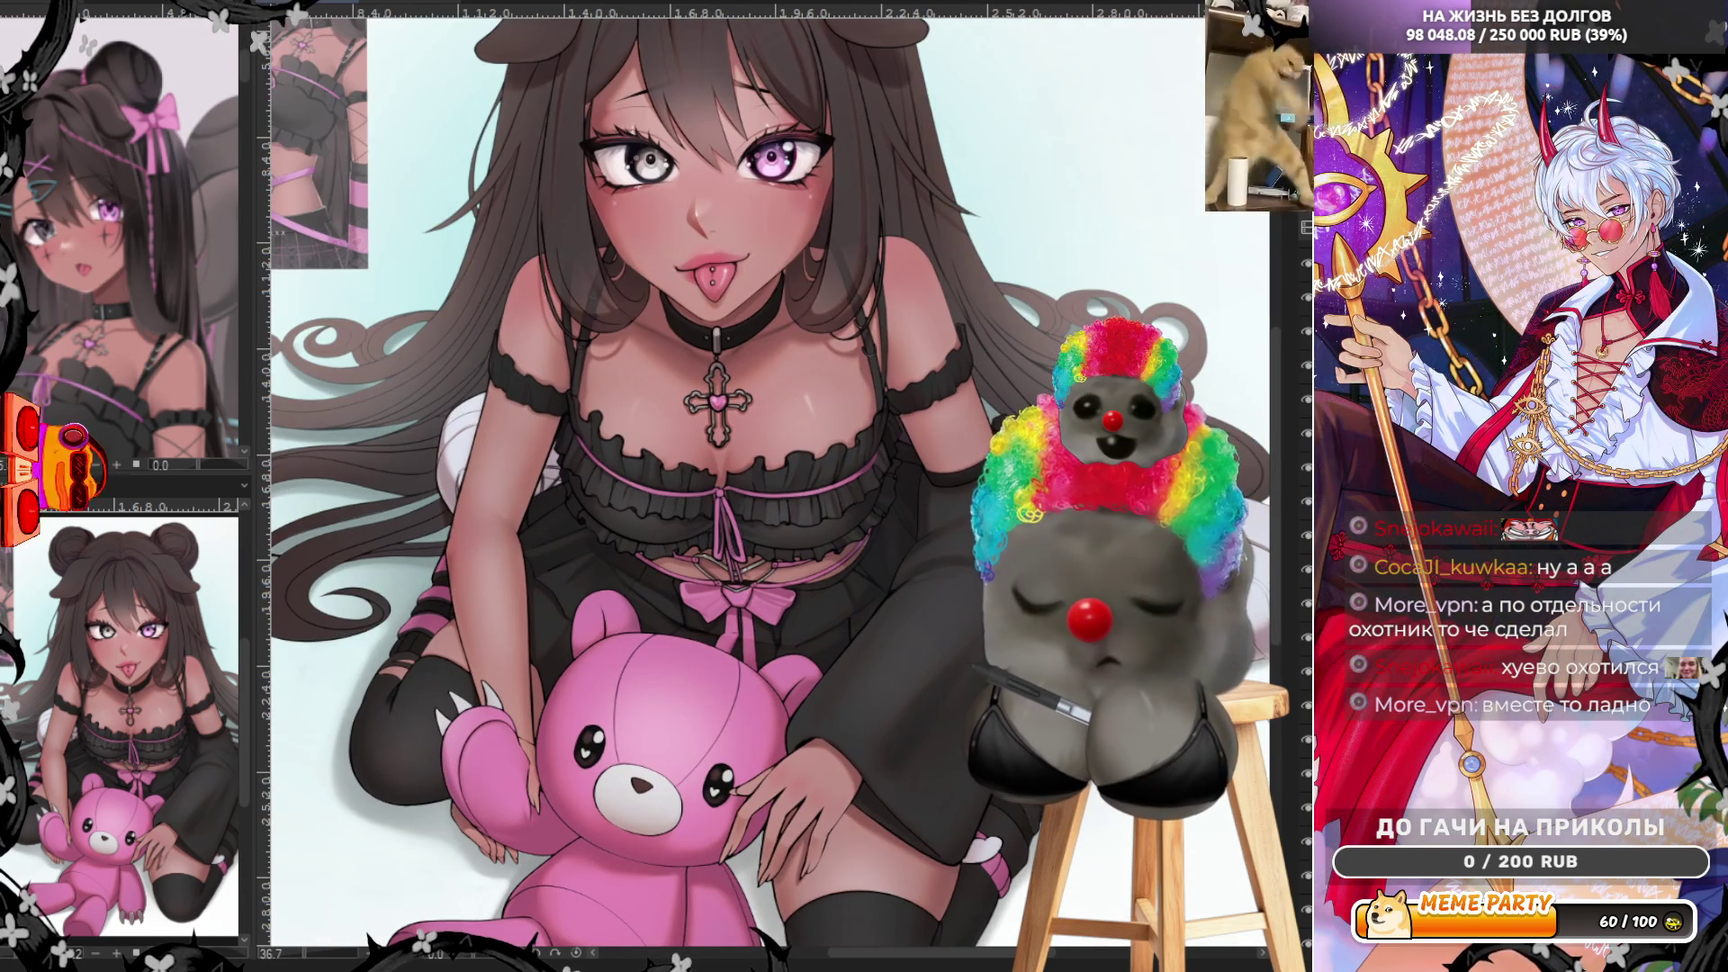
scroll(759, 538, up, 1)
scroll(759, 537, up, 2)
scroll(761, 535, up, 1)
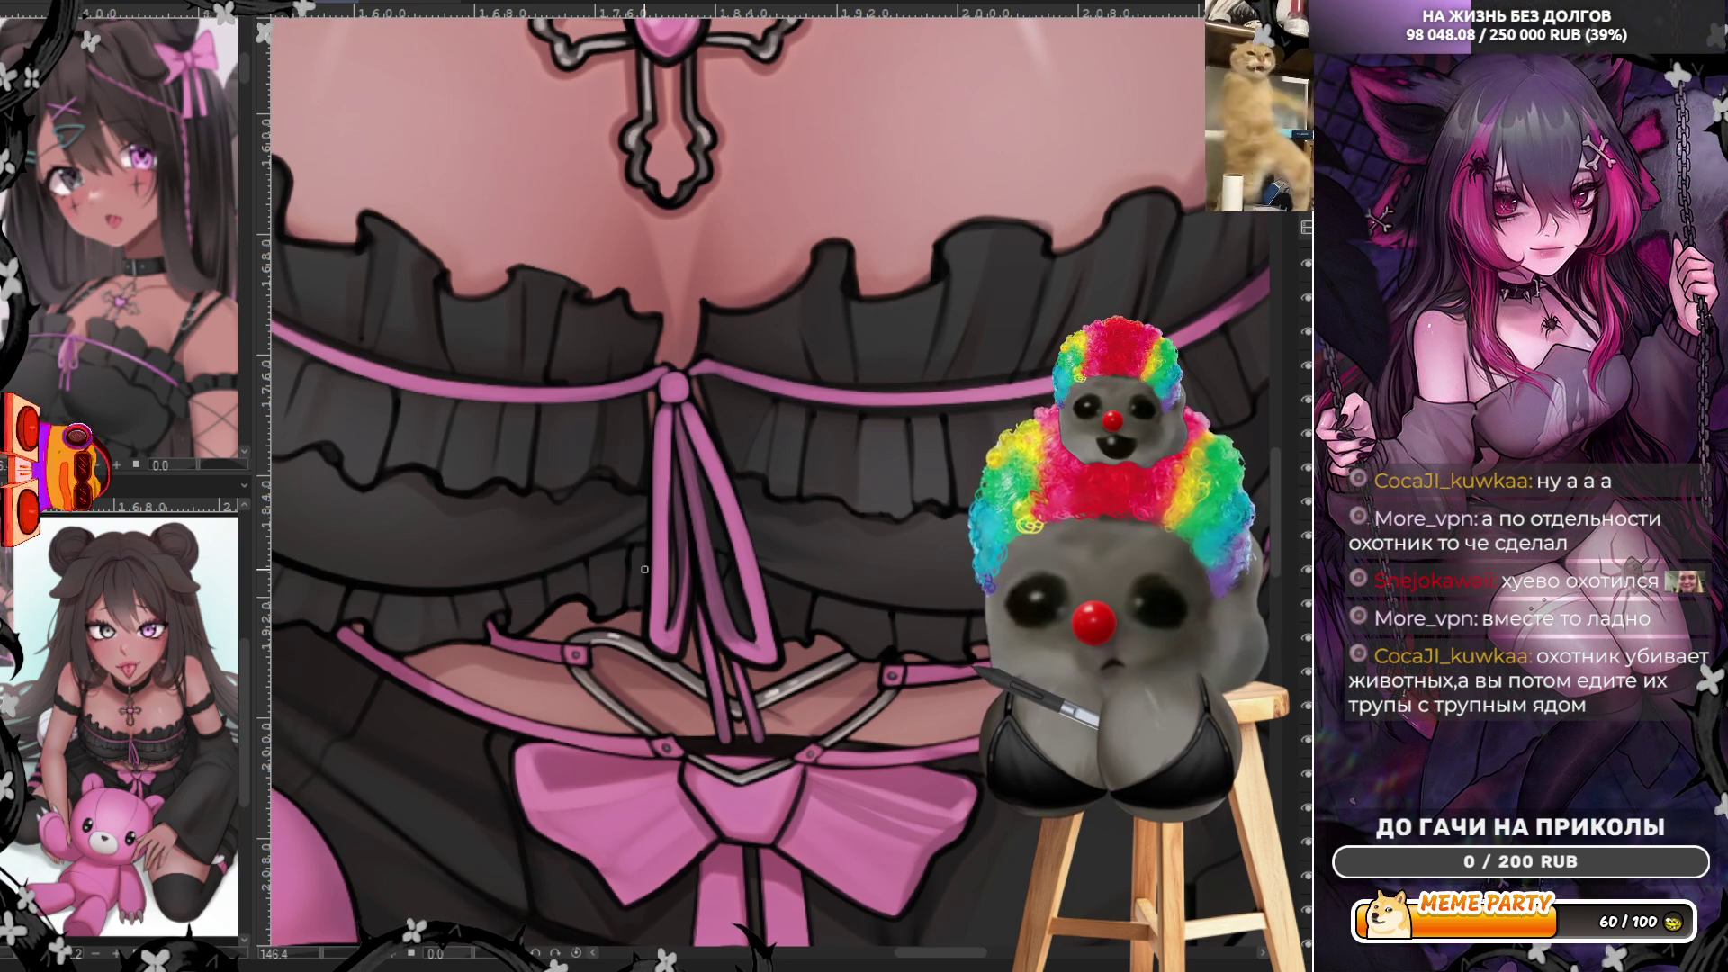
scroll(806, 352, down, 2)
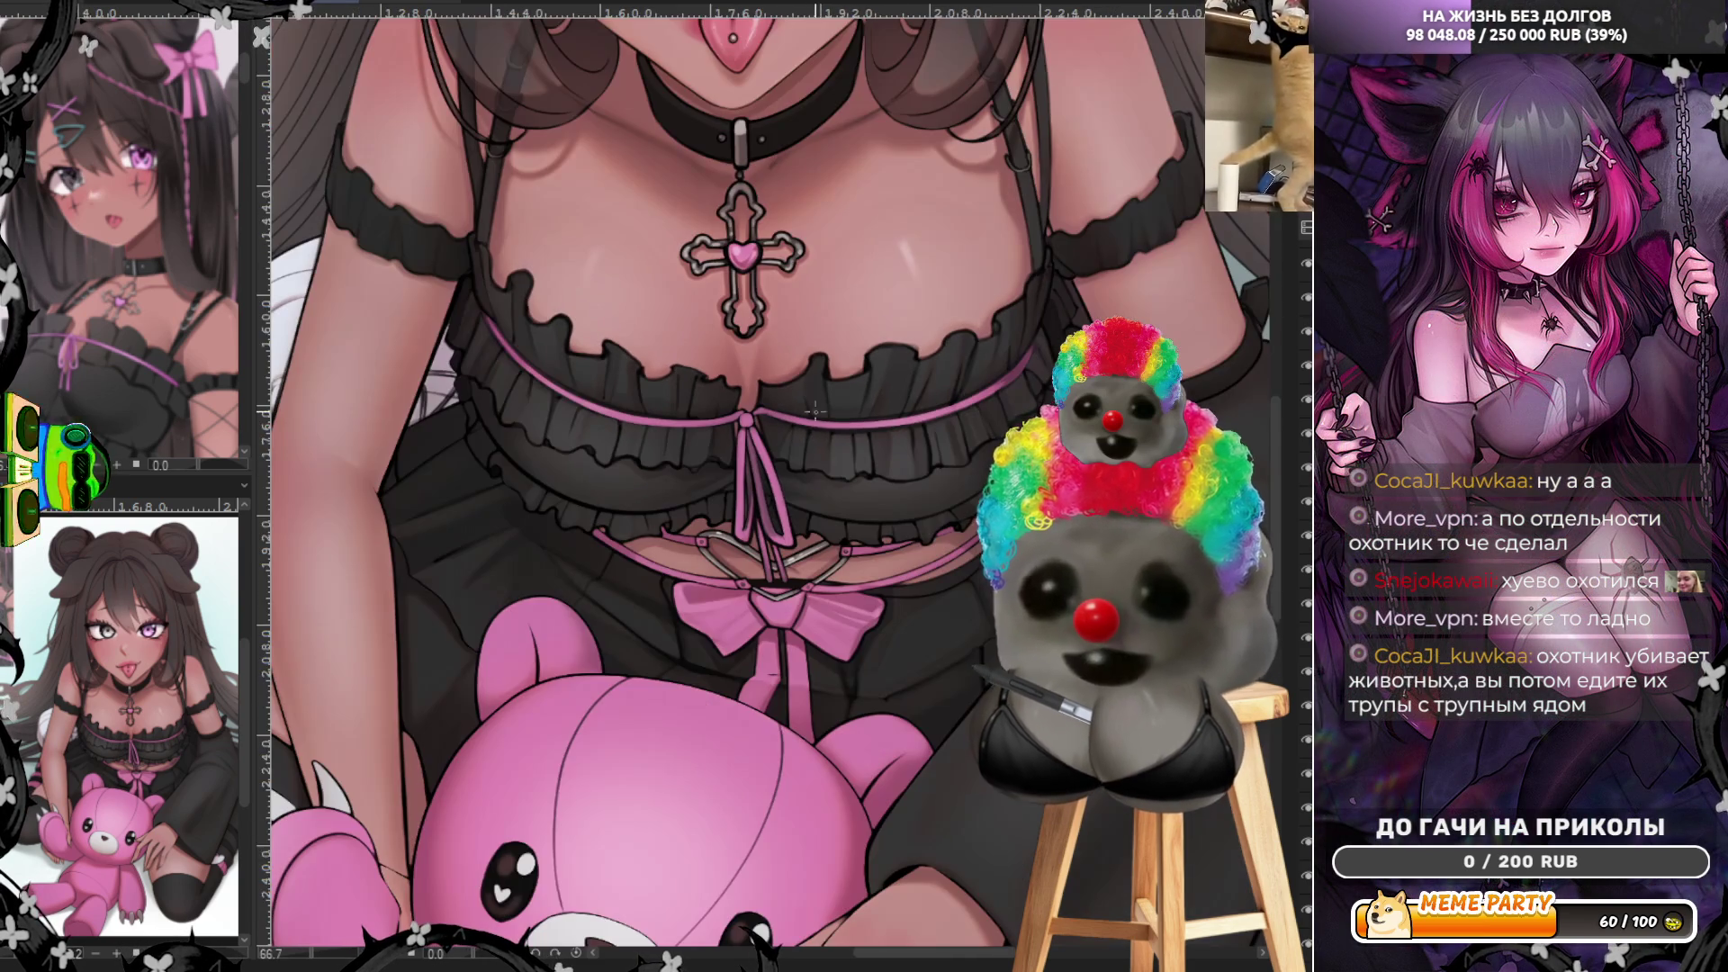
scroll(806, 352, down, 2)
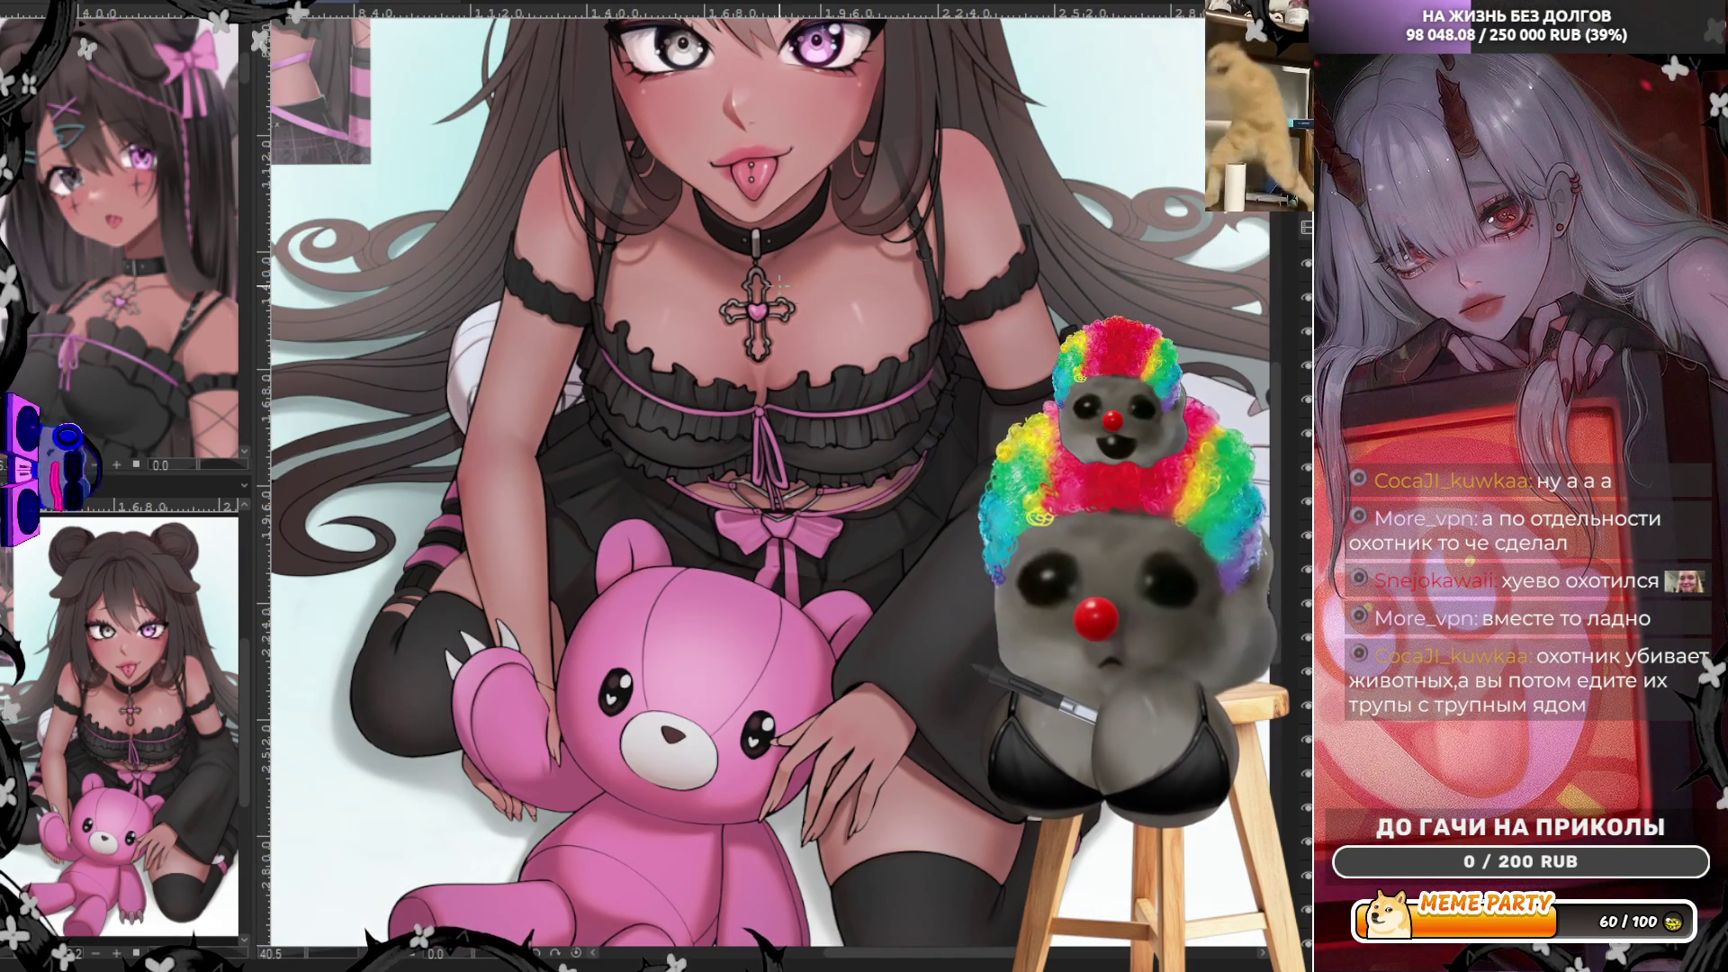
scroll(786, 298, up, 2)
scroll(752, 203, down, 2)
scroll(751, 203, down, 2)
scroll(462, 577, up, 1)
scroll(463, 577, up, 1)
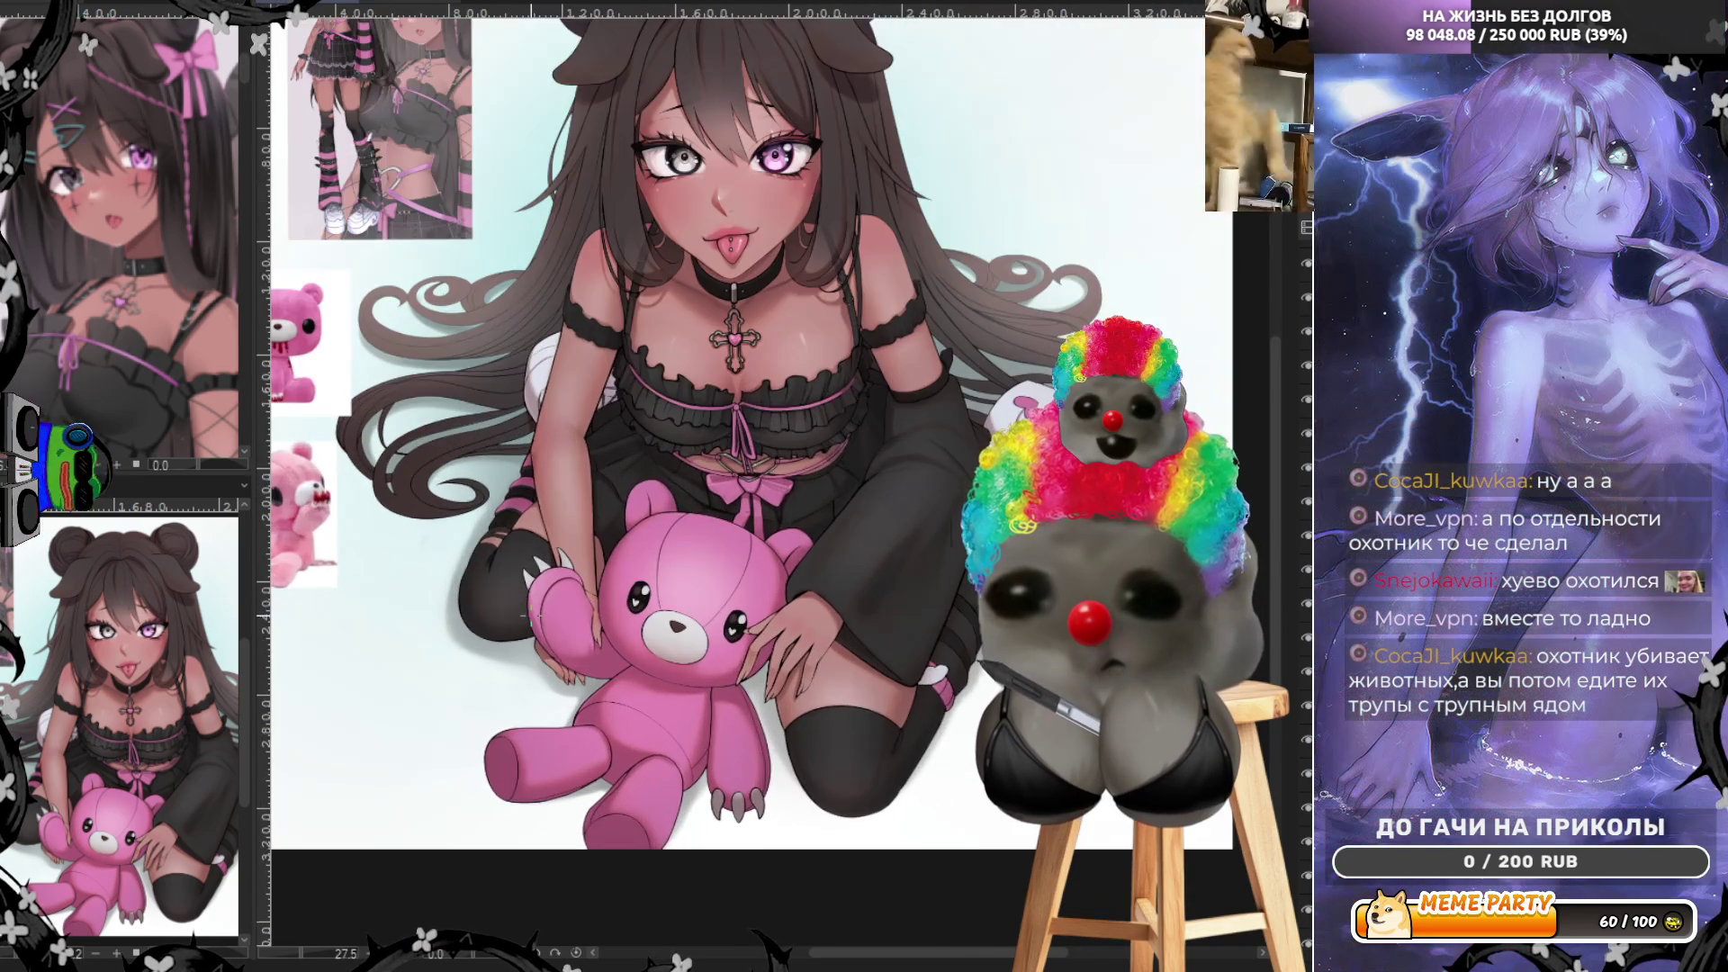
scroll(463, 577, up, 1)
scroll(462, 576, up, 2)
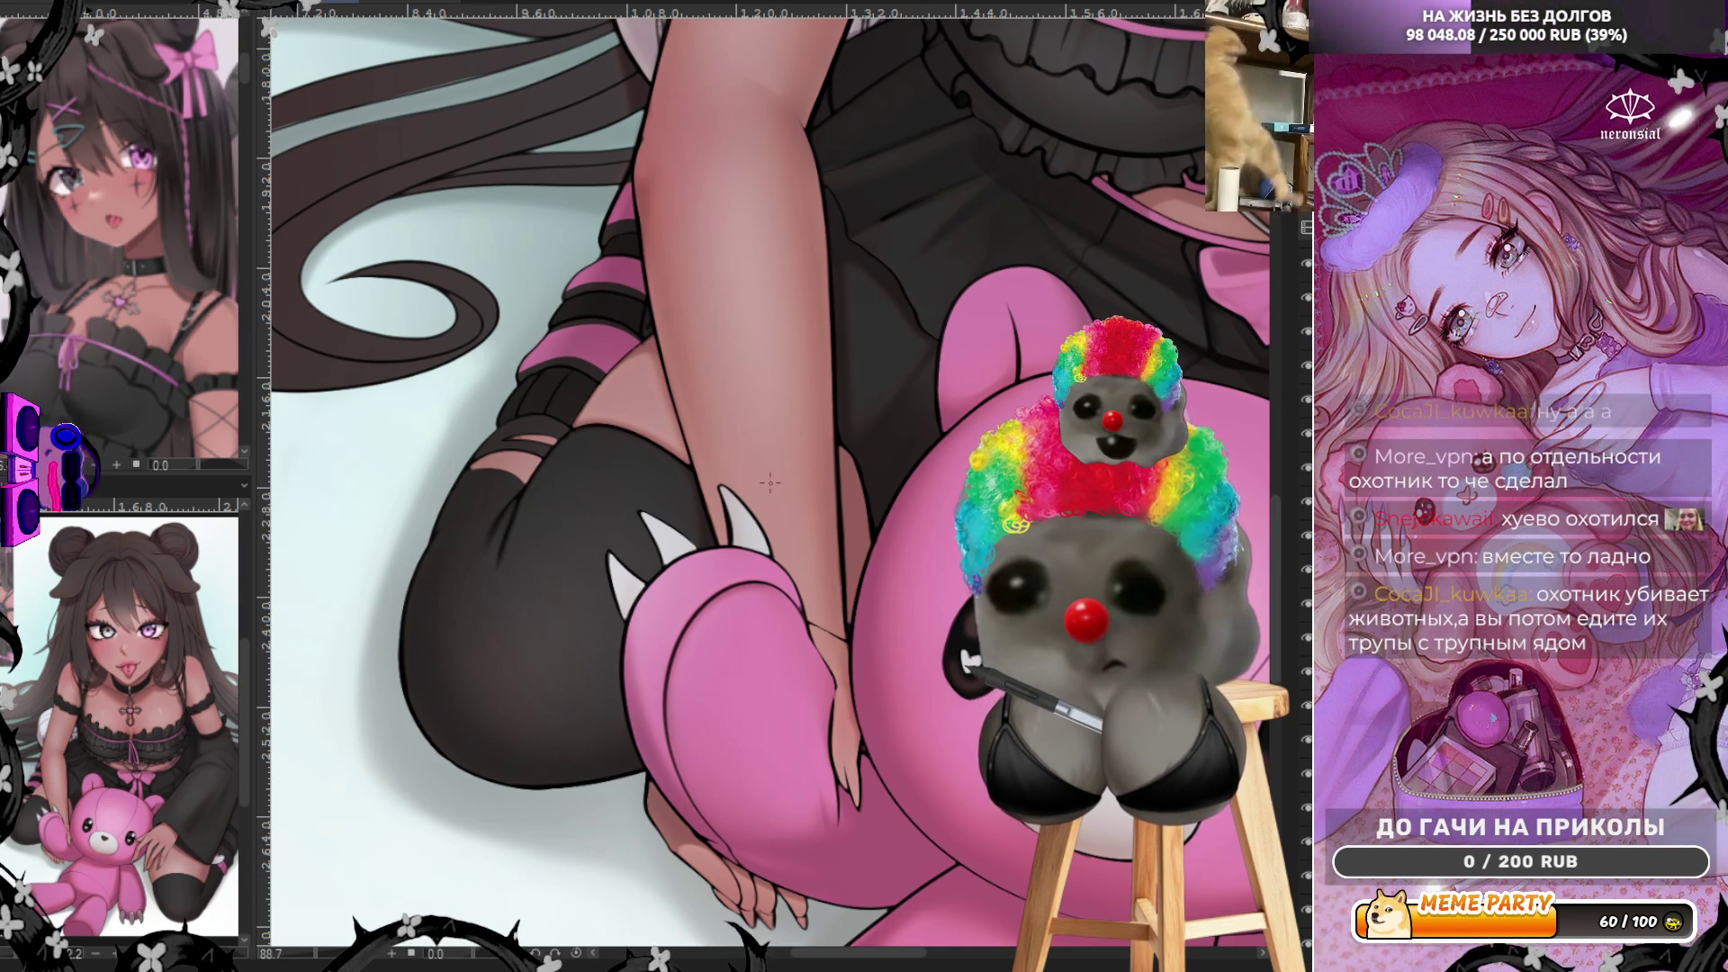
scroll(540, 436, up, 2)
scroll(494, 449, up, 2)
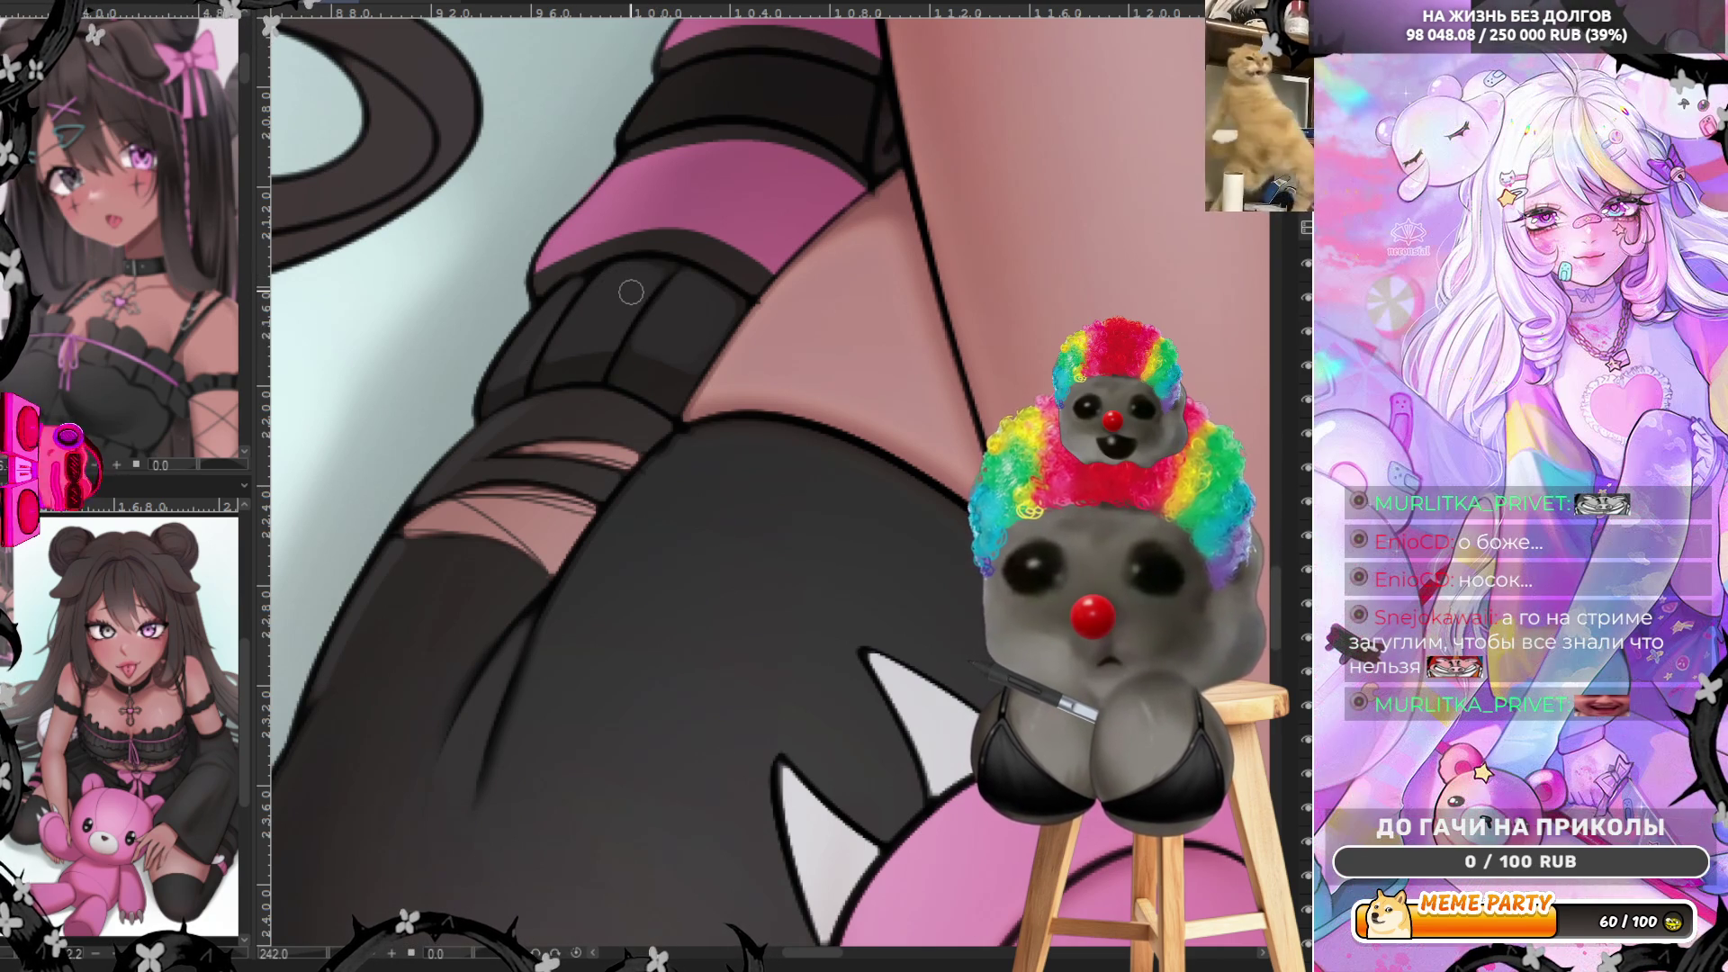
scroll(699, 319, down, 3)
scroll(722, 107, up, 2)
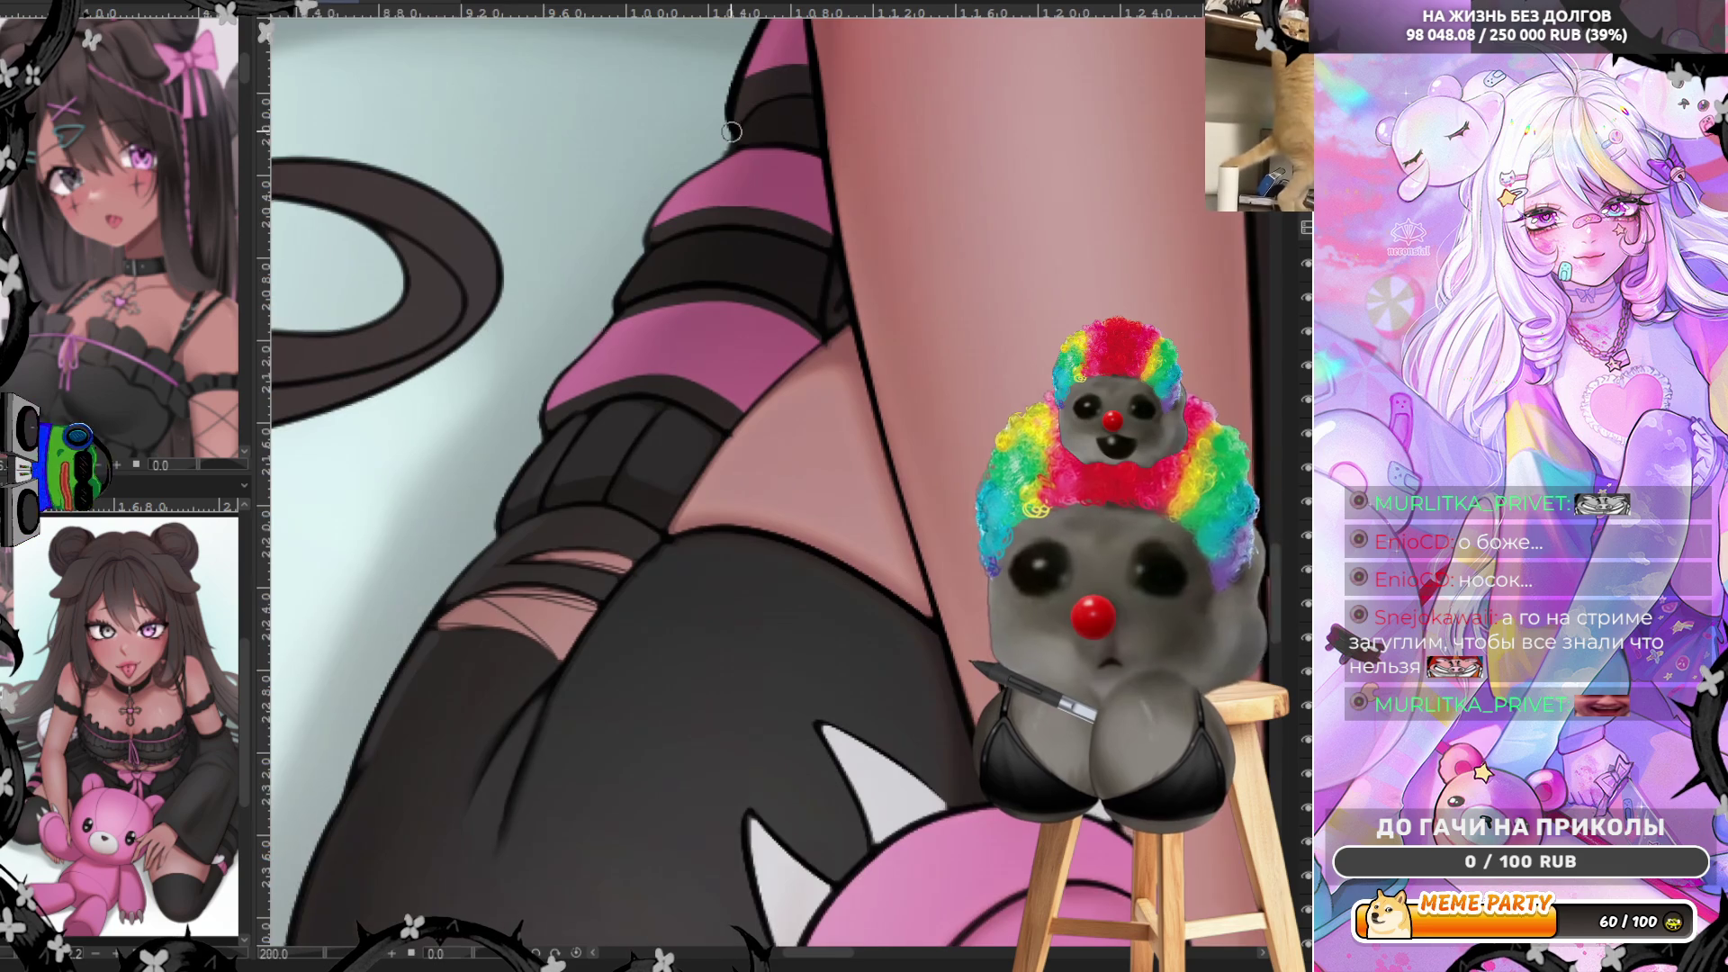
scroll(730, 131, up, 1)
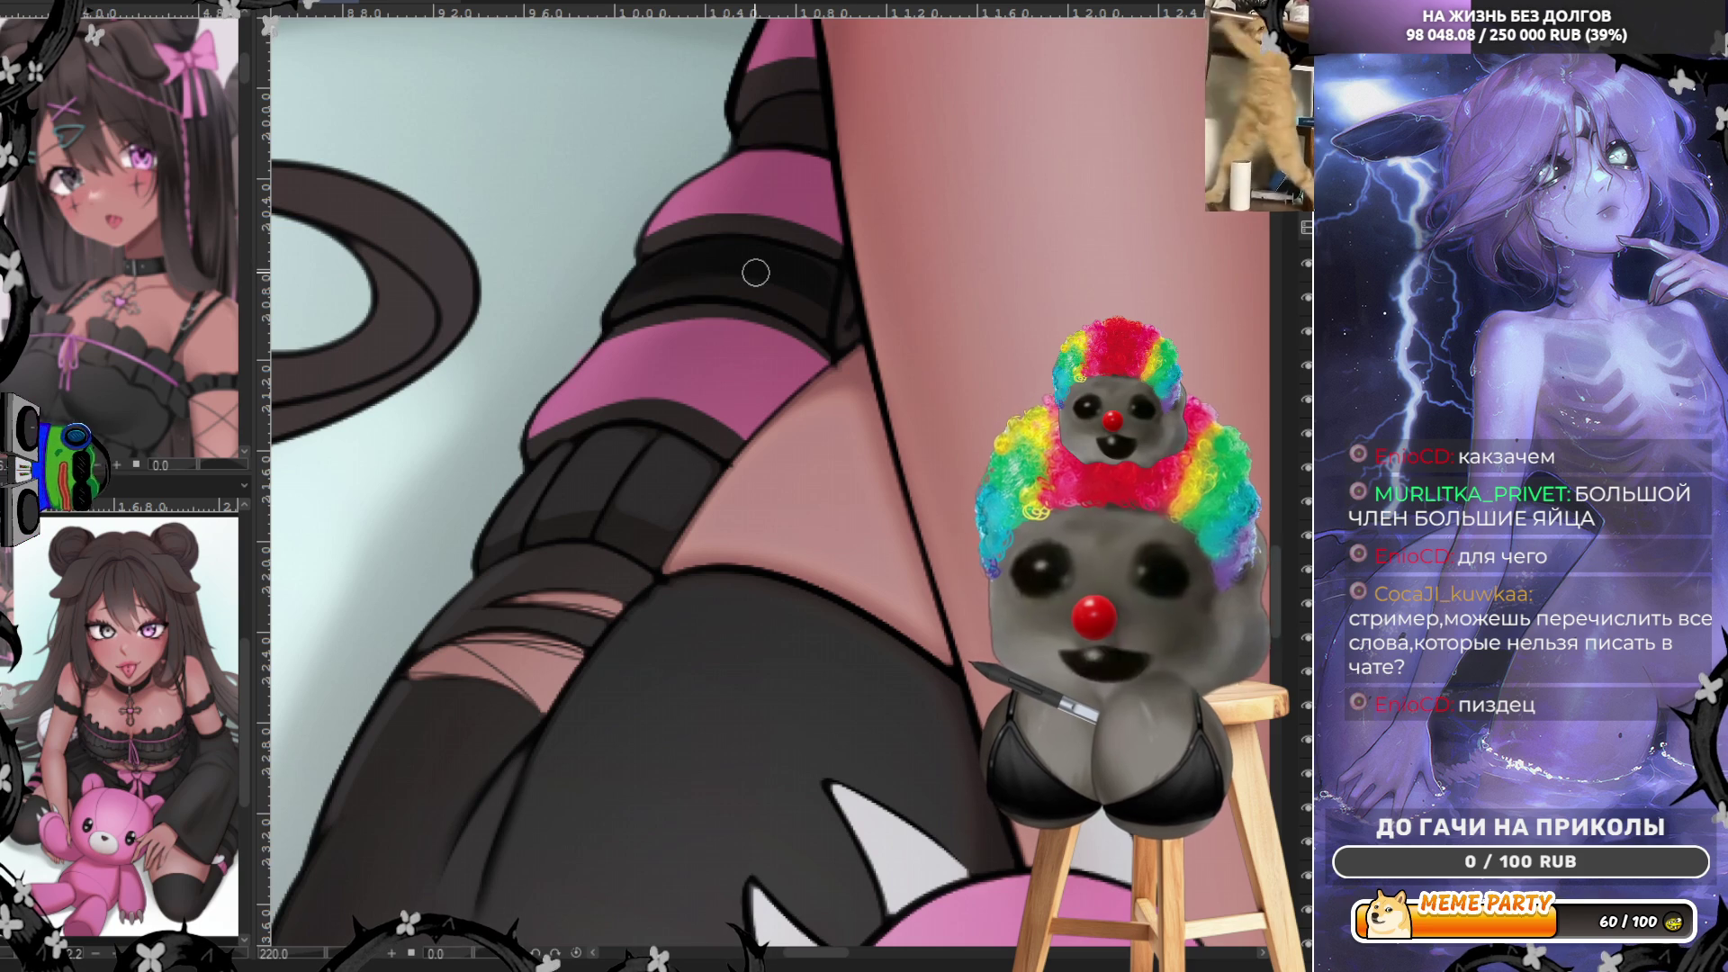
scroll(755, 273, down, 2)
scroll(767, 317, down, 2)
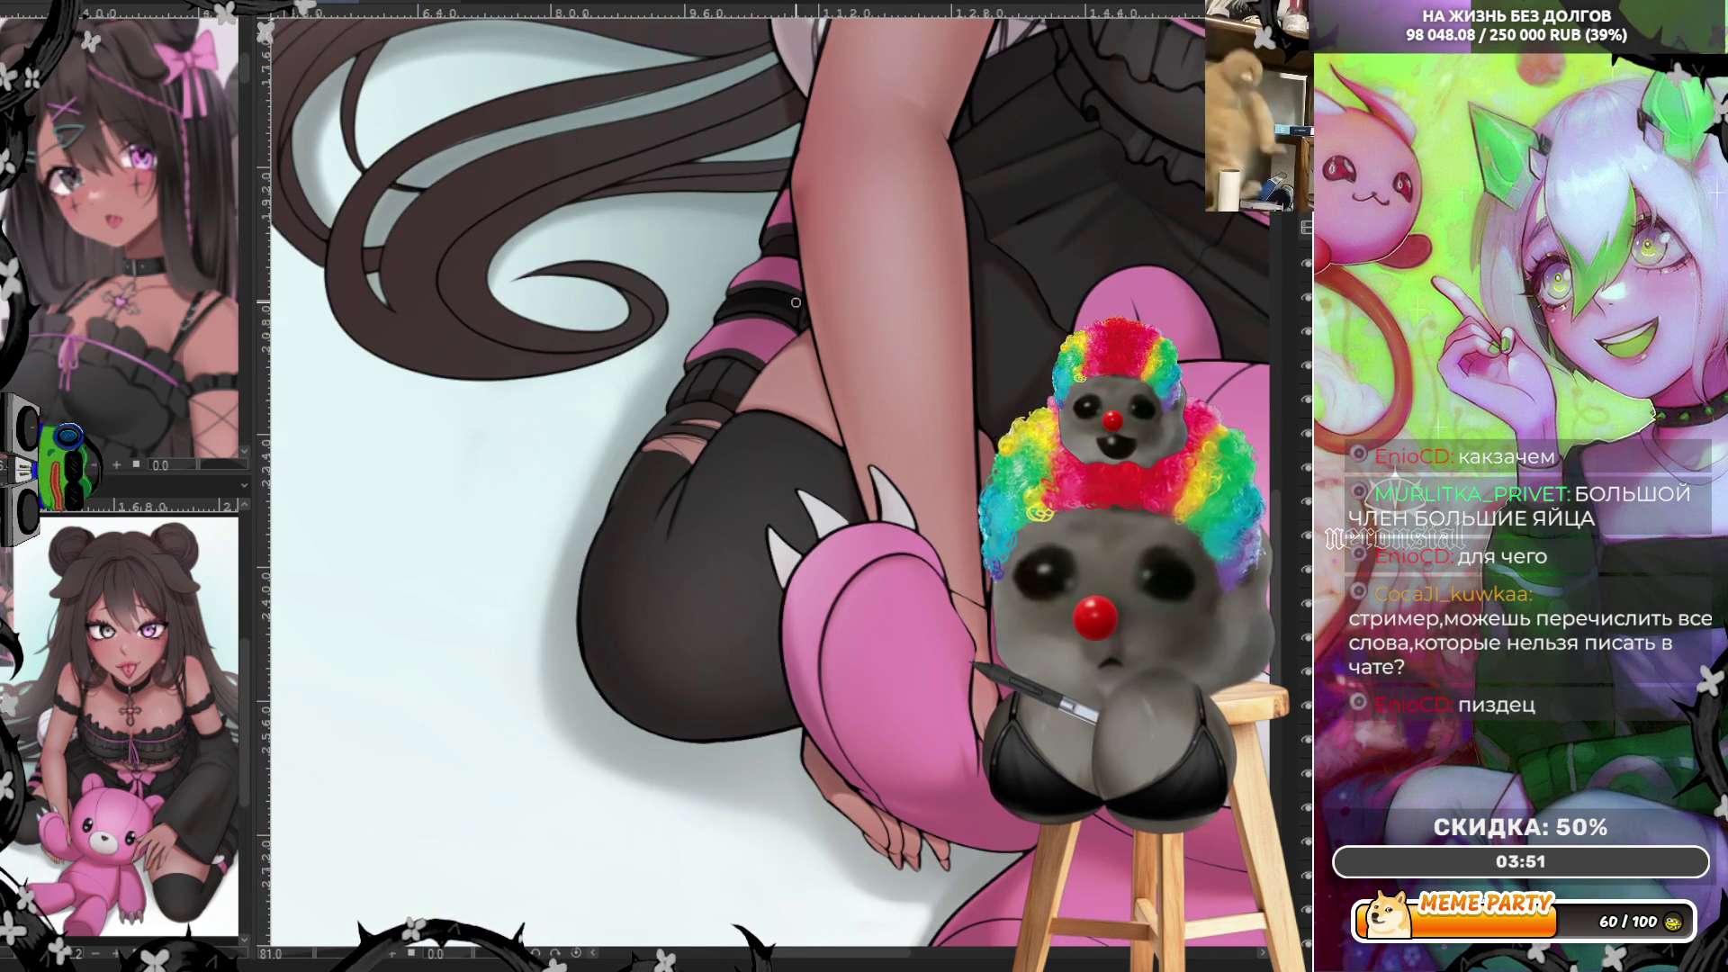
scroll(795, 301, down, 2)
scroll(794, 309, up, 2)
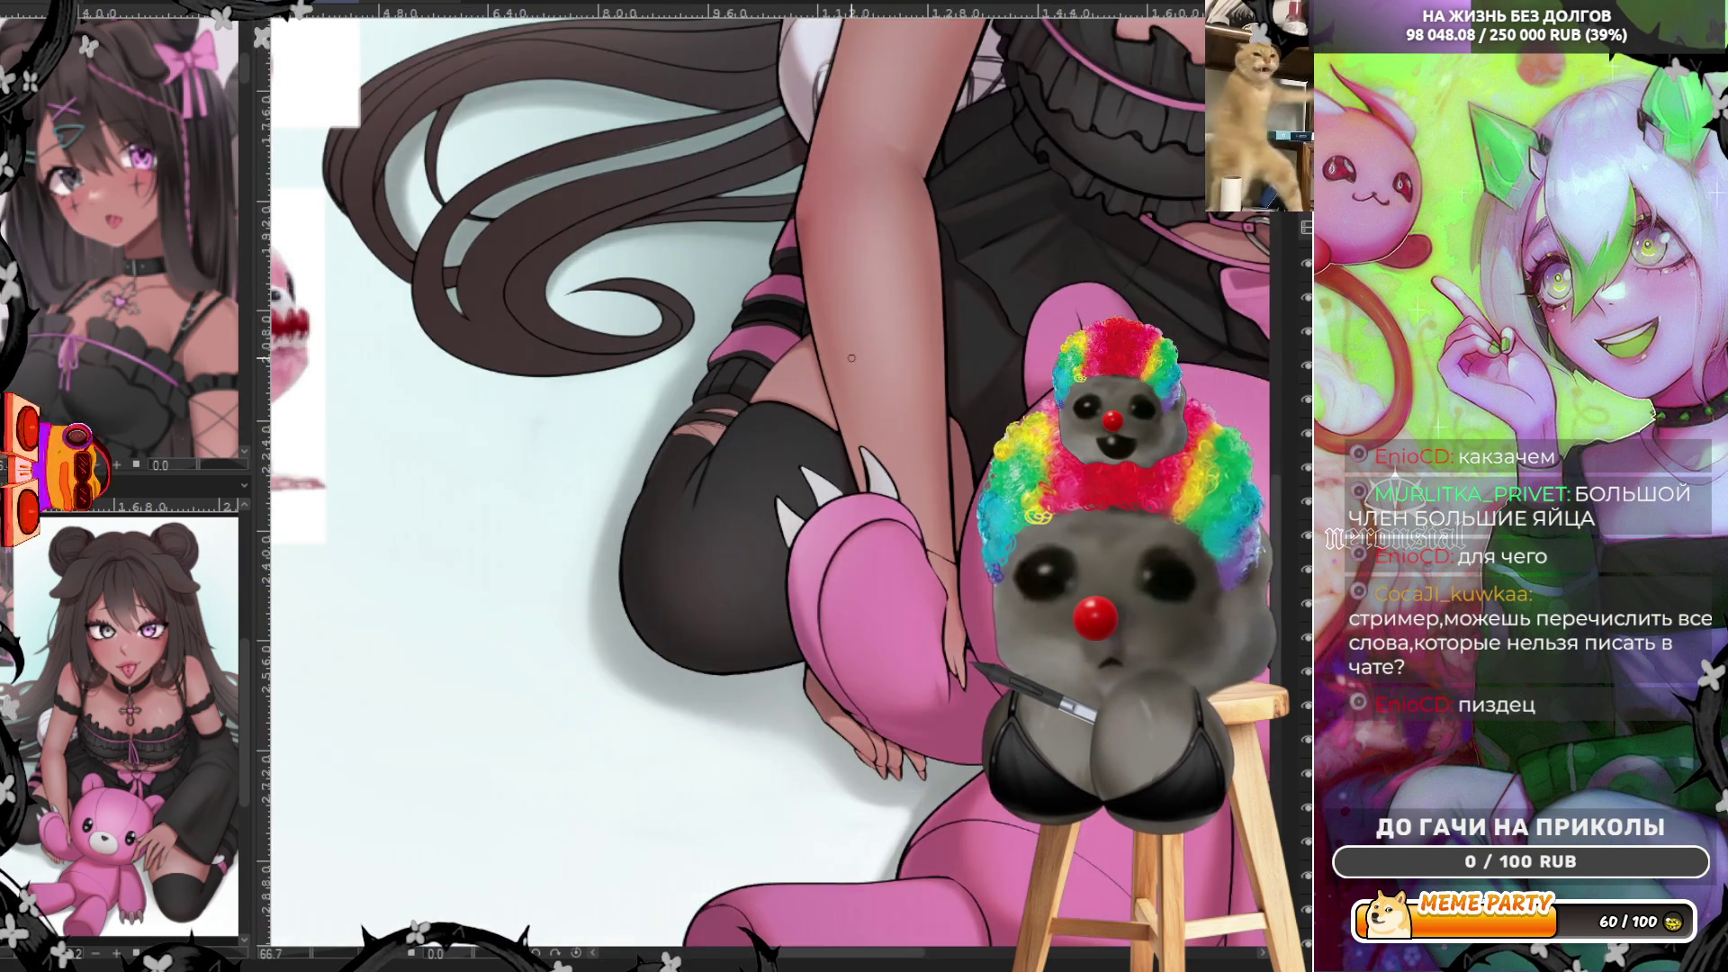
scroll(838, 316, up, 2)
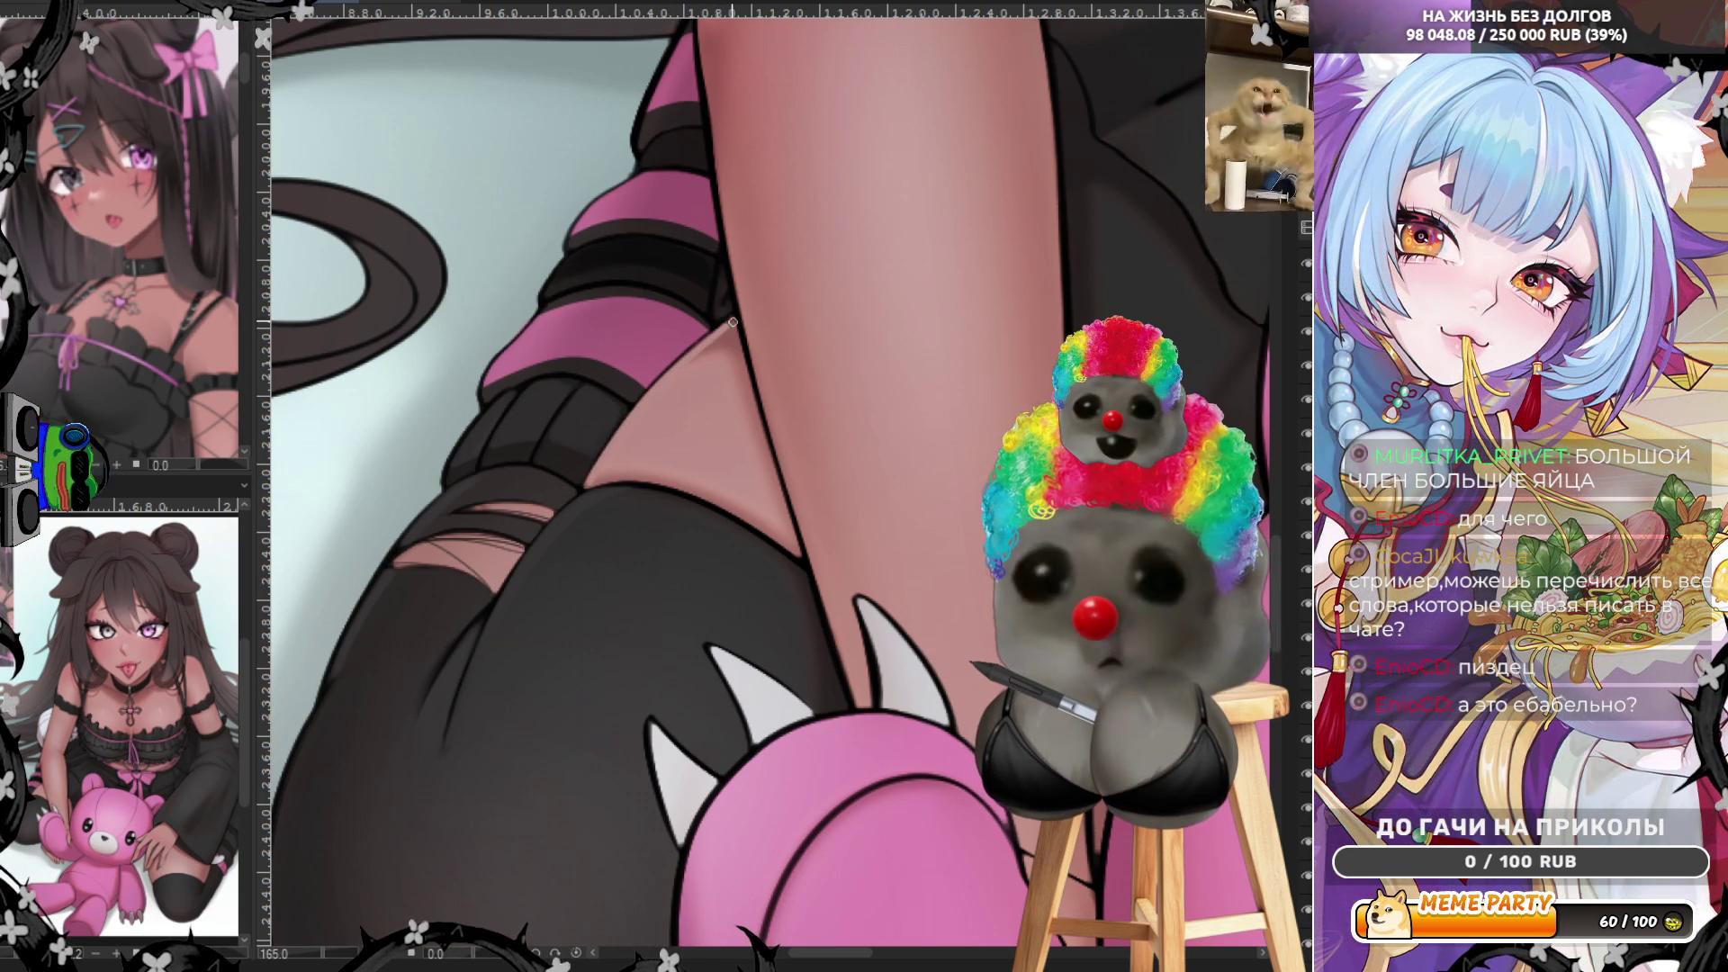
scroll(722, 328, down, 3)
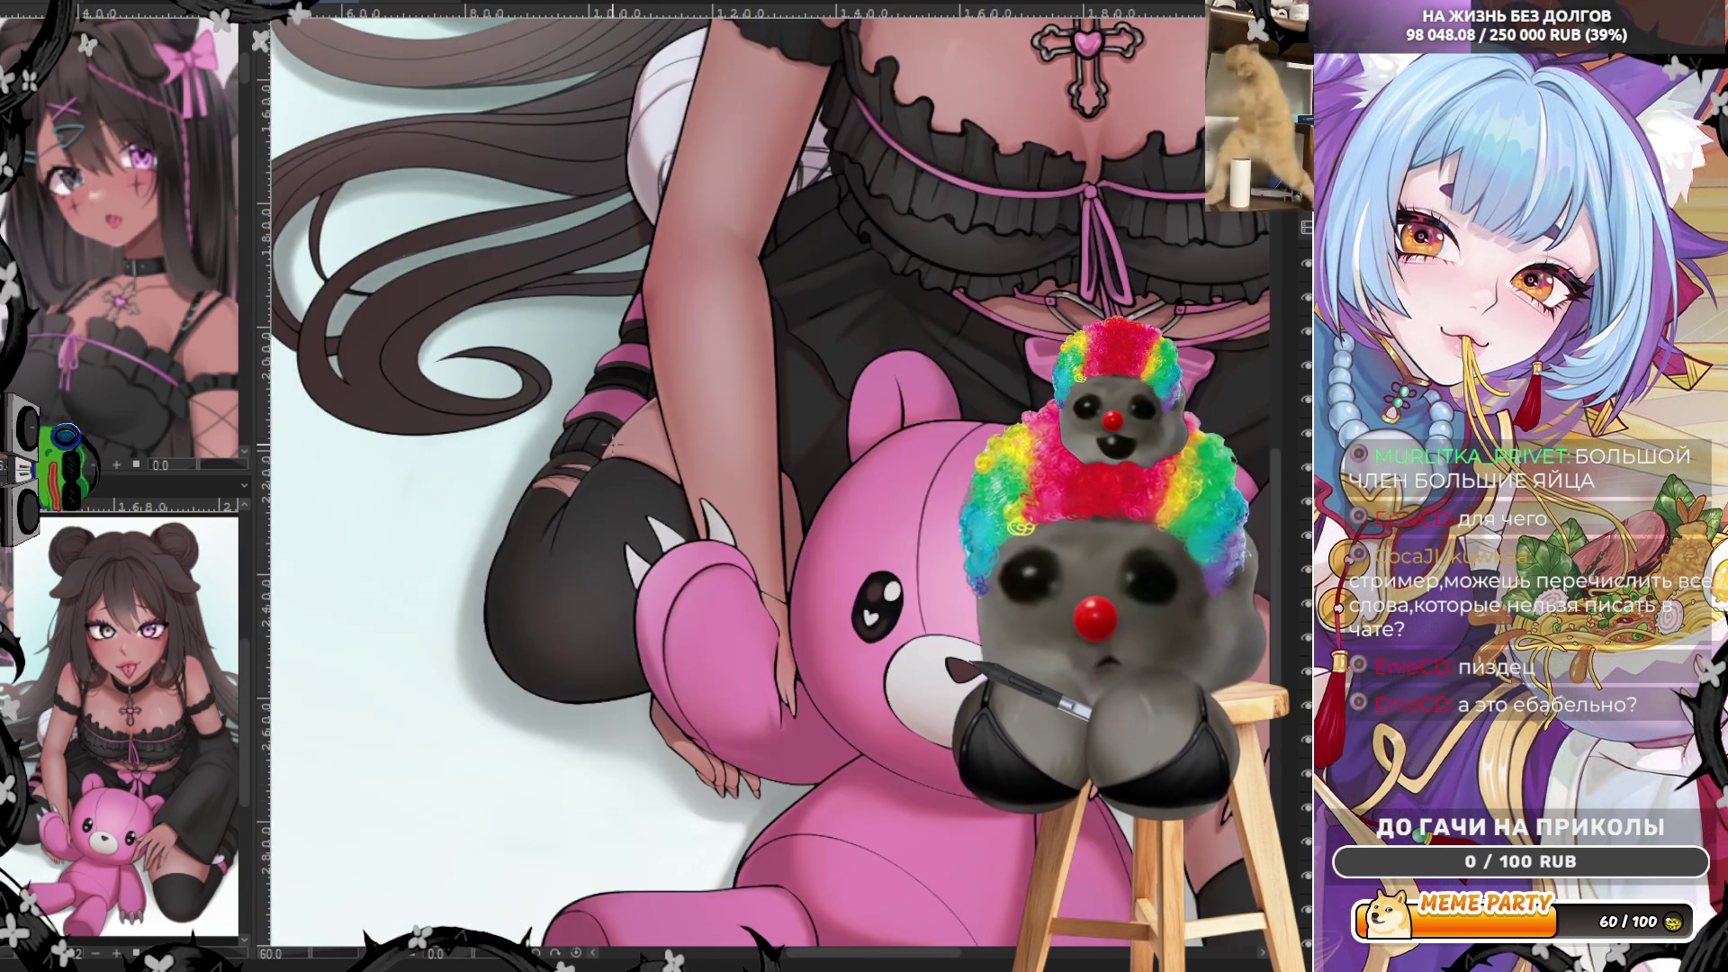
scroll(672, 275, up, 1)
scroll(673, 275, up, 2)
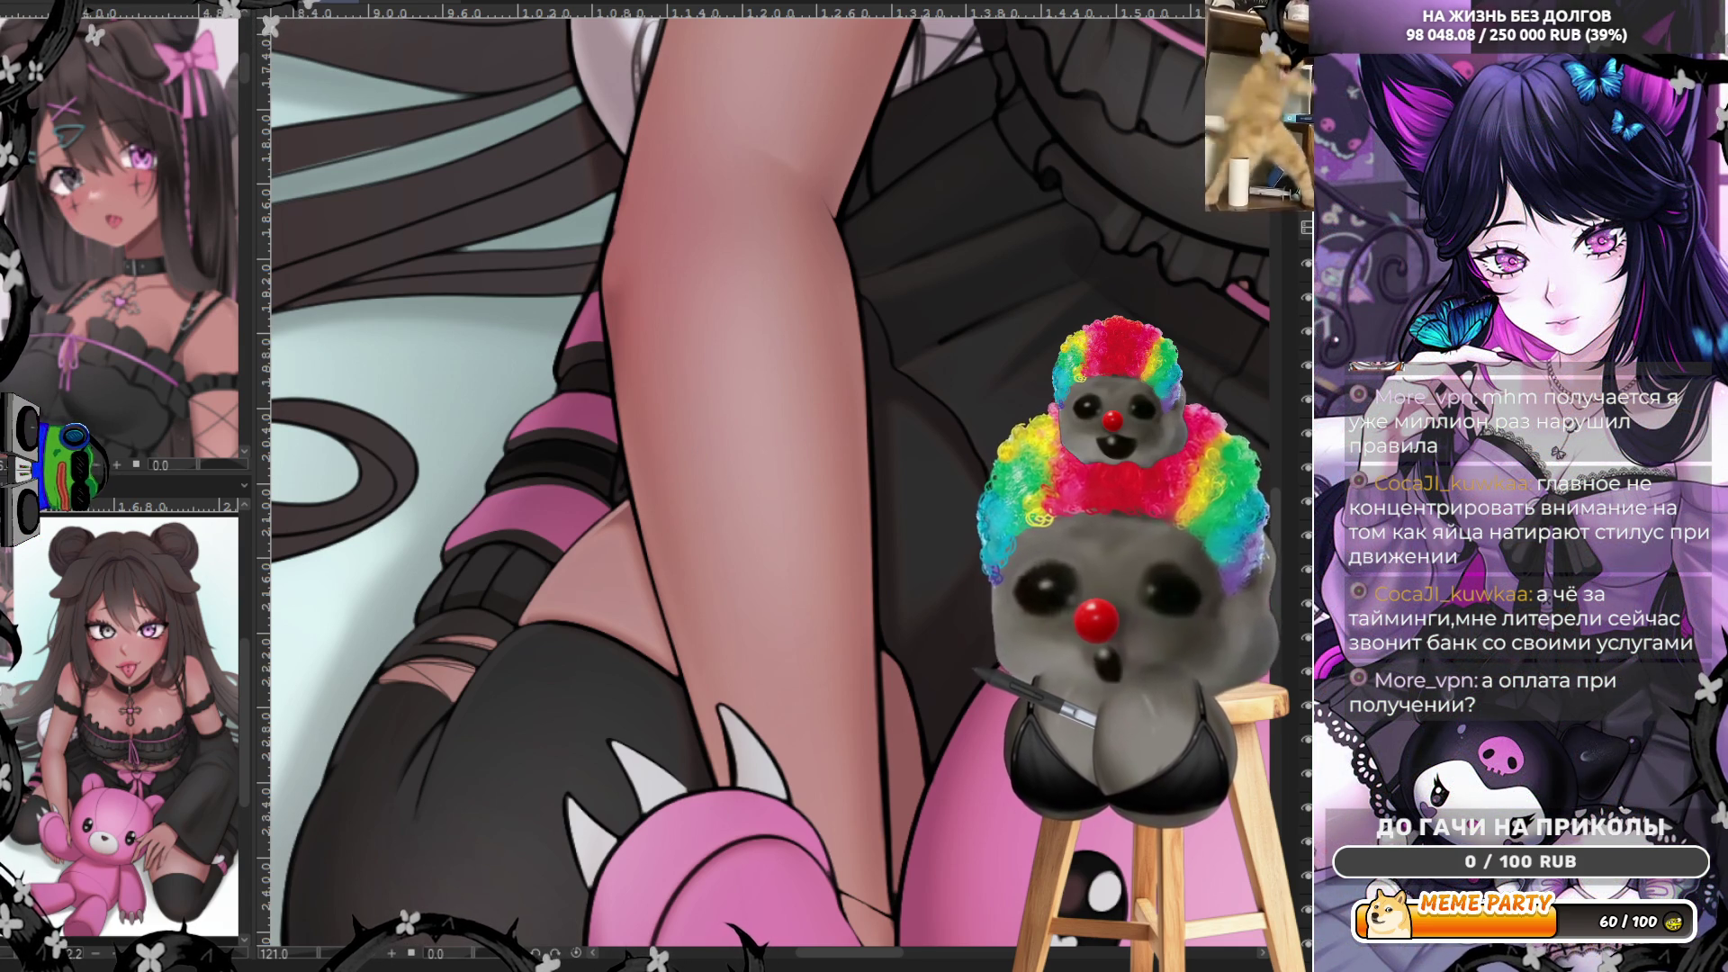
scroll(789, 487, up, 3)
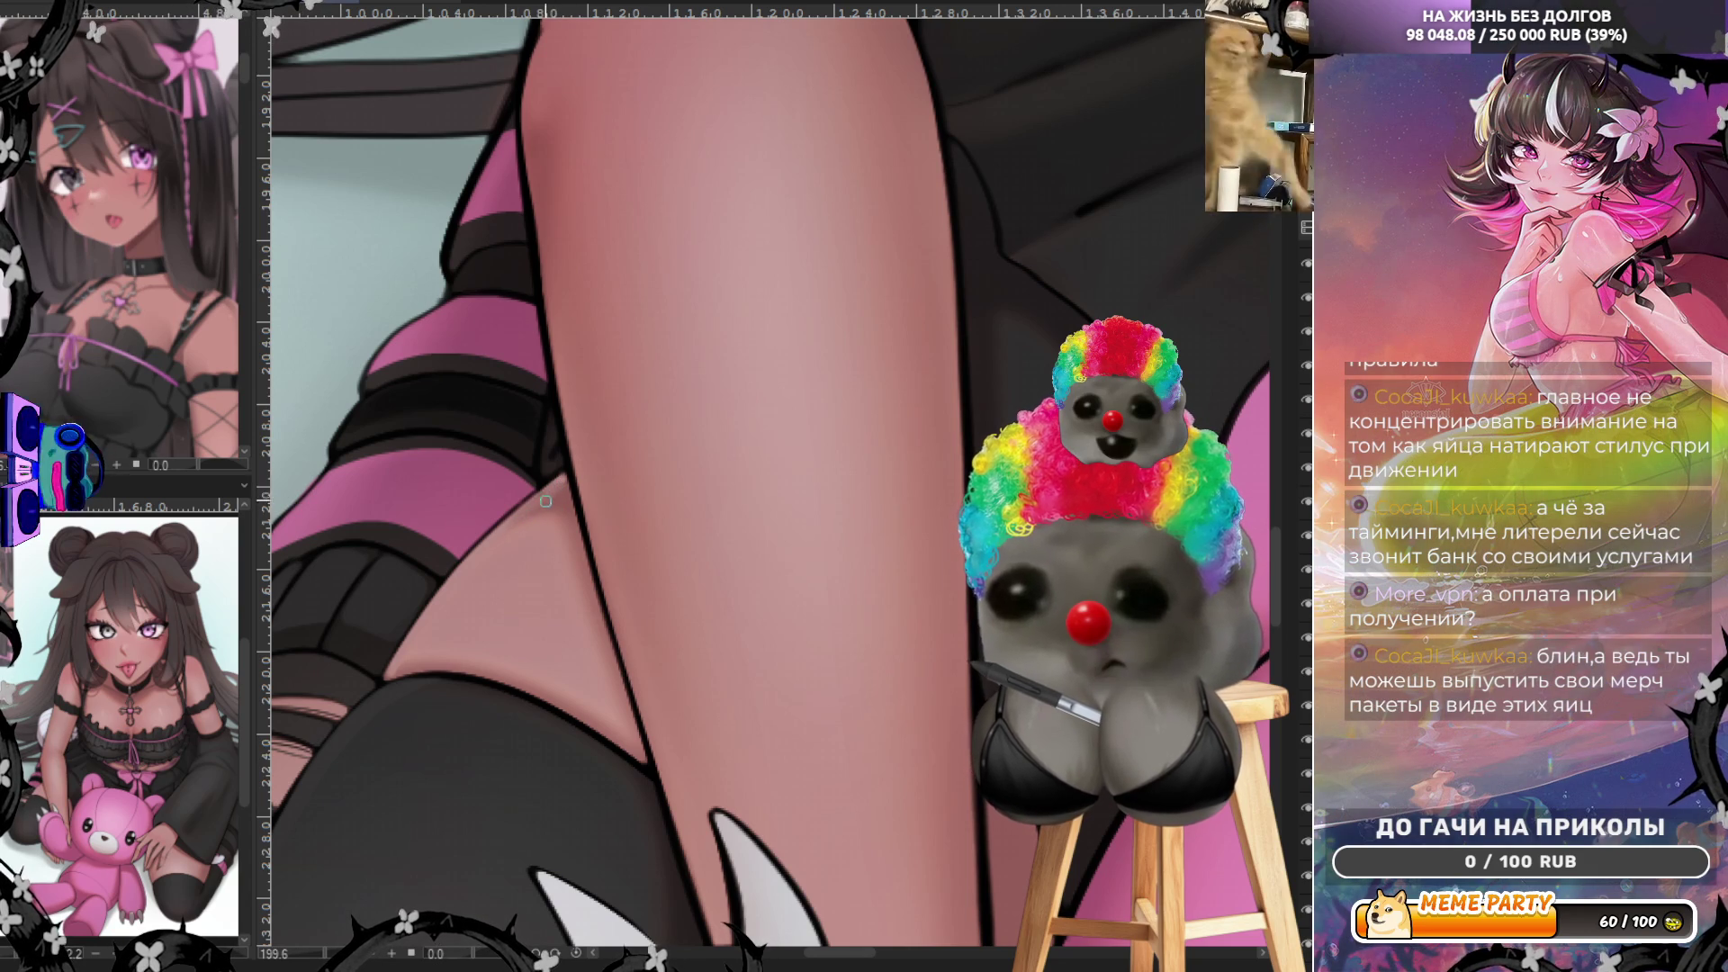
- Zoom out to view the arm, dress and teddy bear after blending the thigh skin shading
key(ctrl+minus)
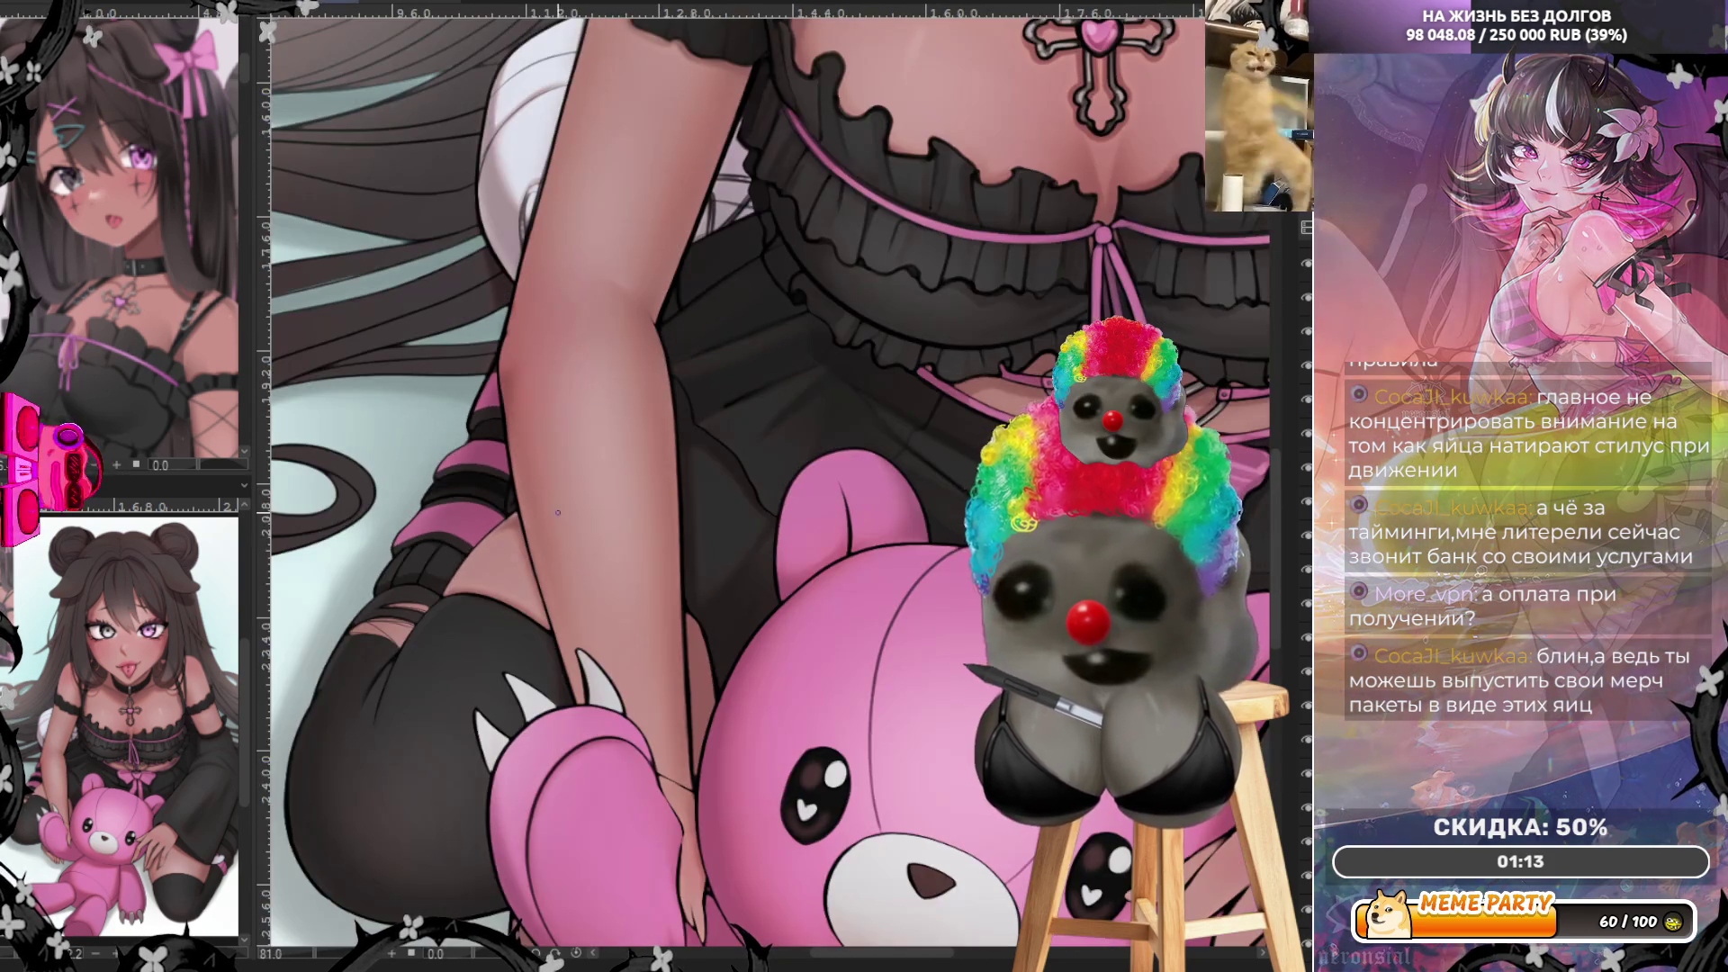
scroll(558, 514, up, 5)
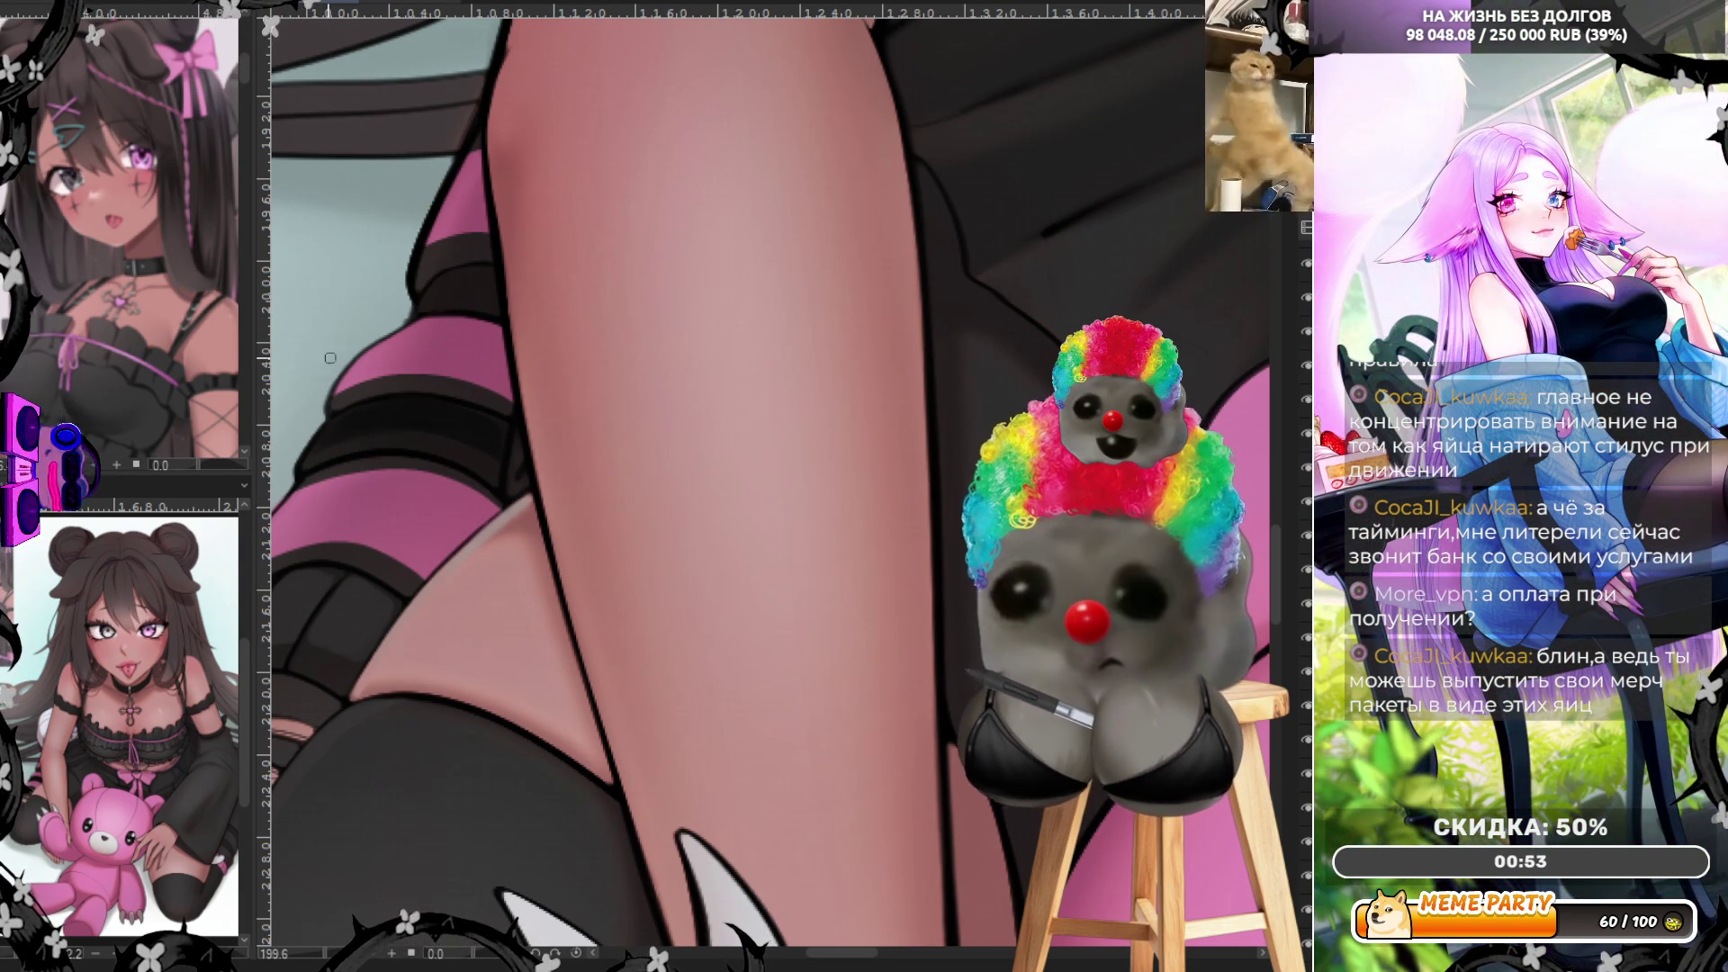
scroll(769, 486, down, 3)
scroll(770, 486, down, 3)
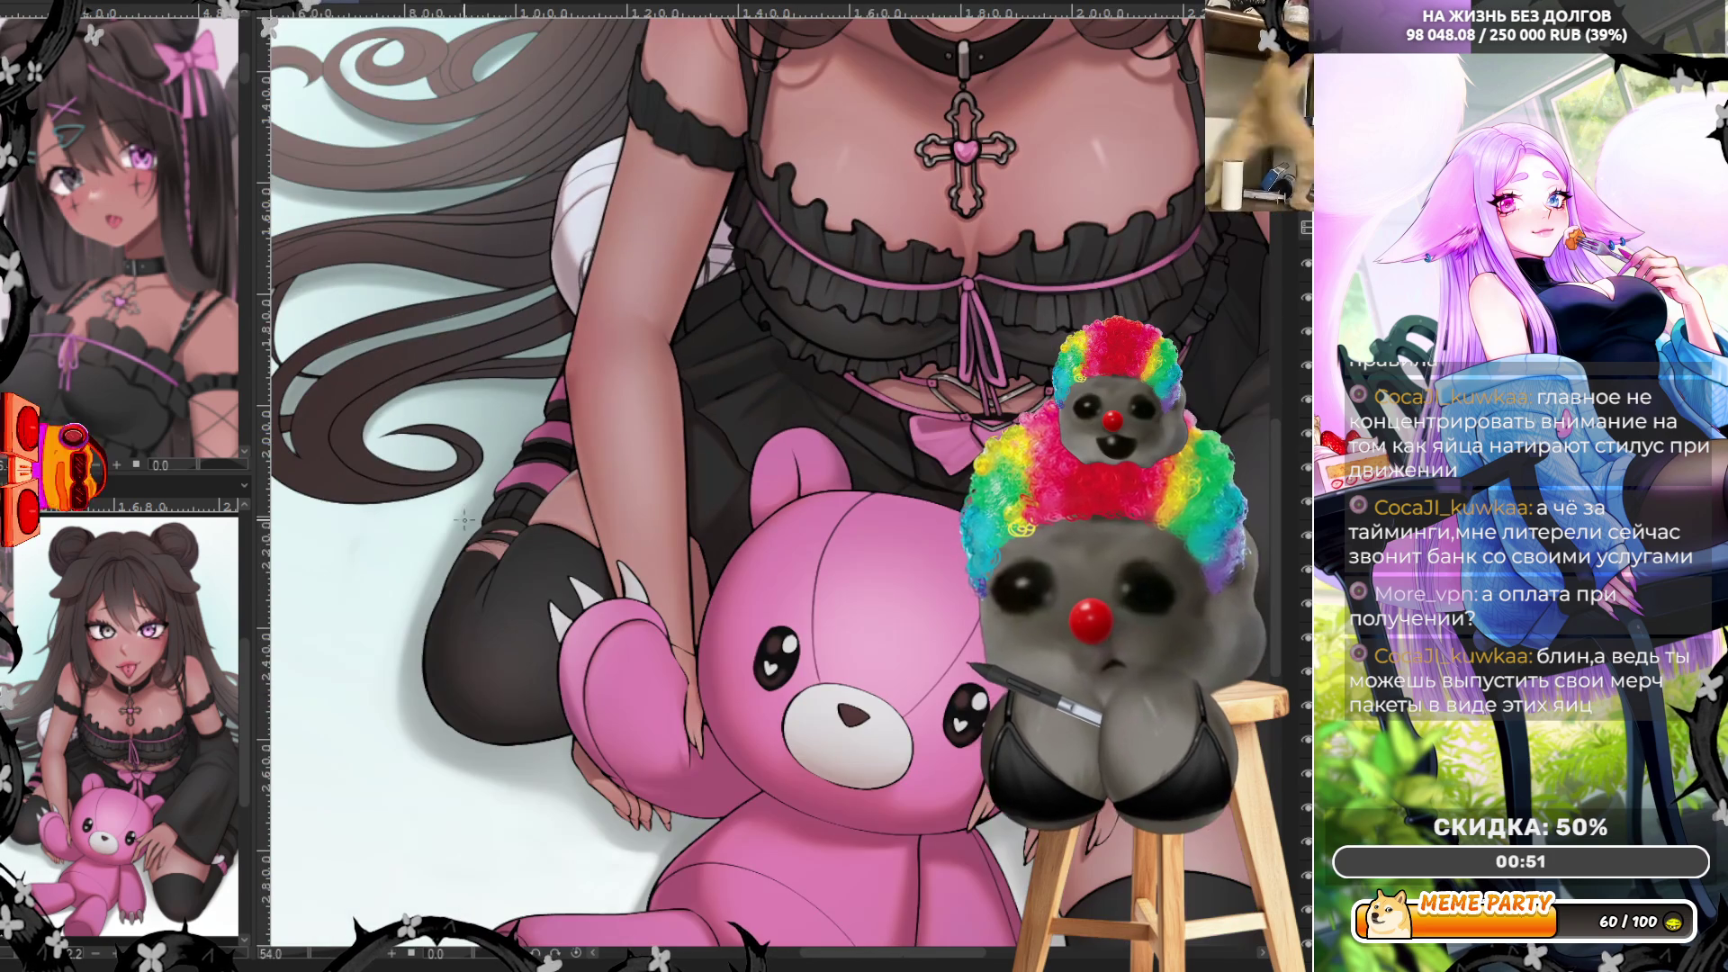
scroll(770, 486, up, 2)
scroll(769, 487, up, 2)
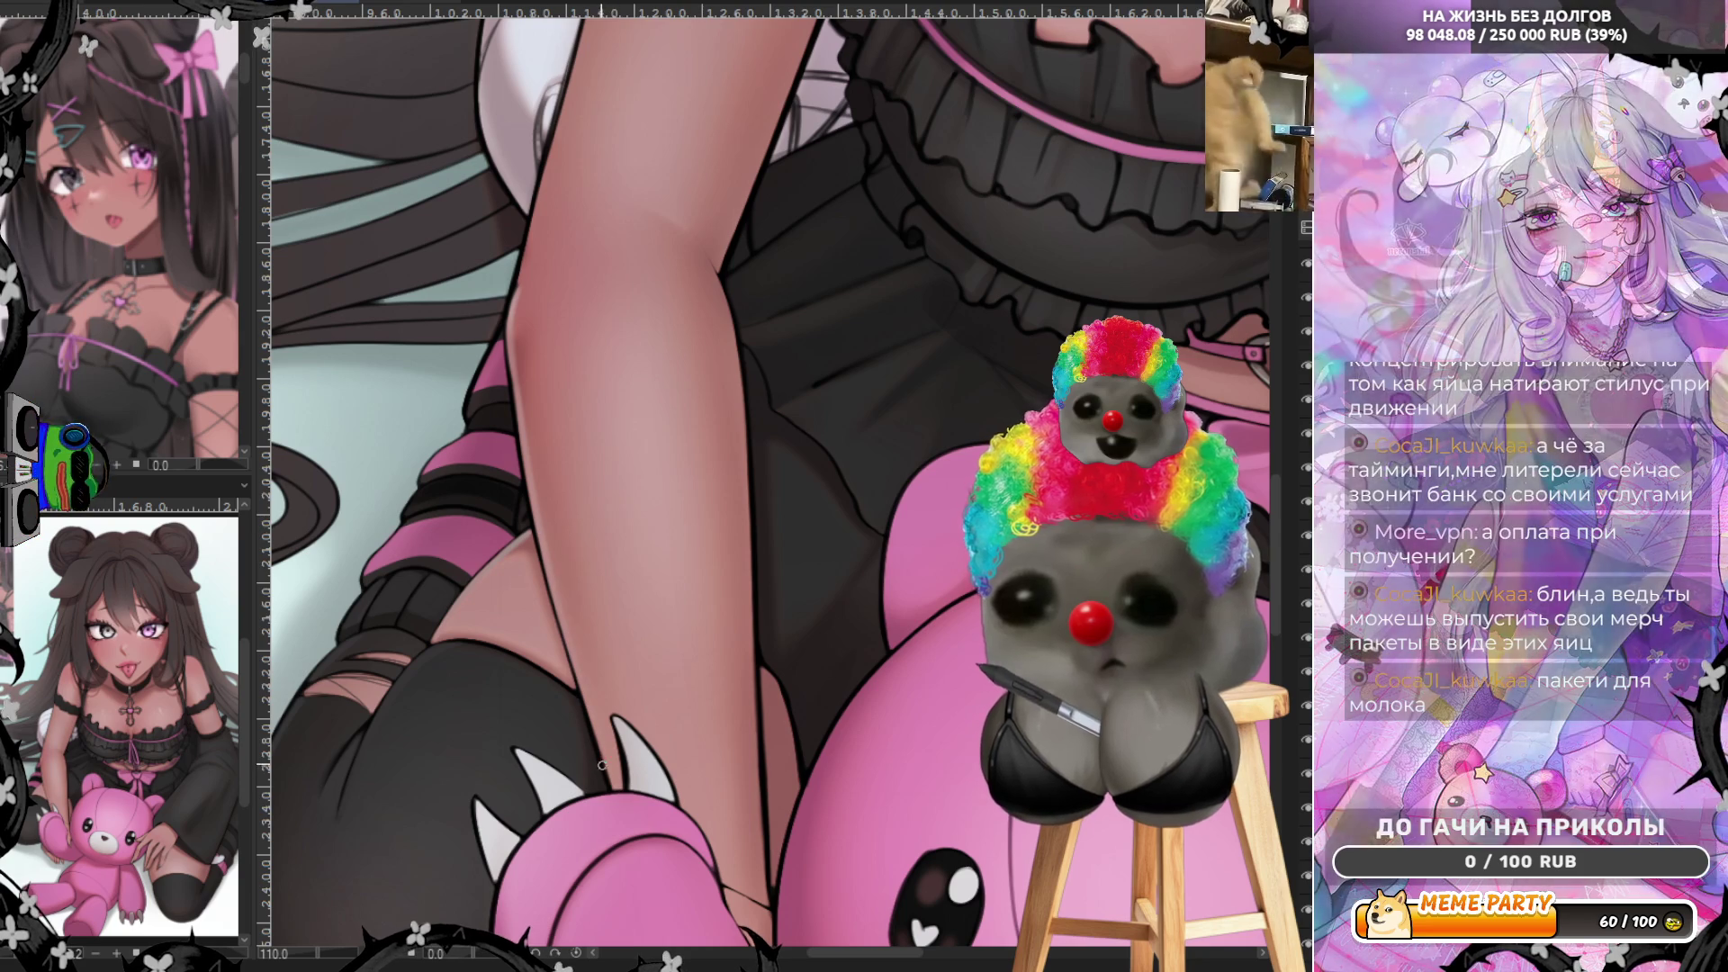
scroll(519, 674, down, 3)
scroll(518, 674, down, 2)
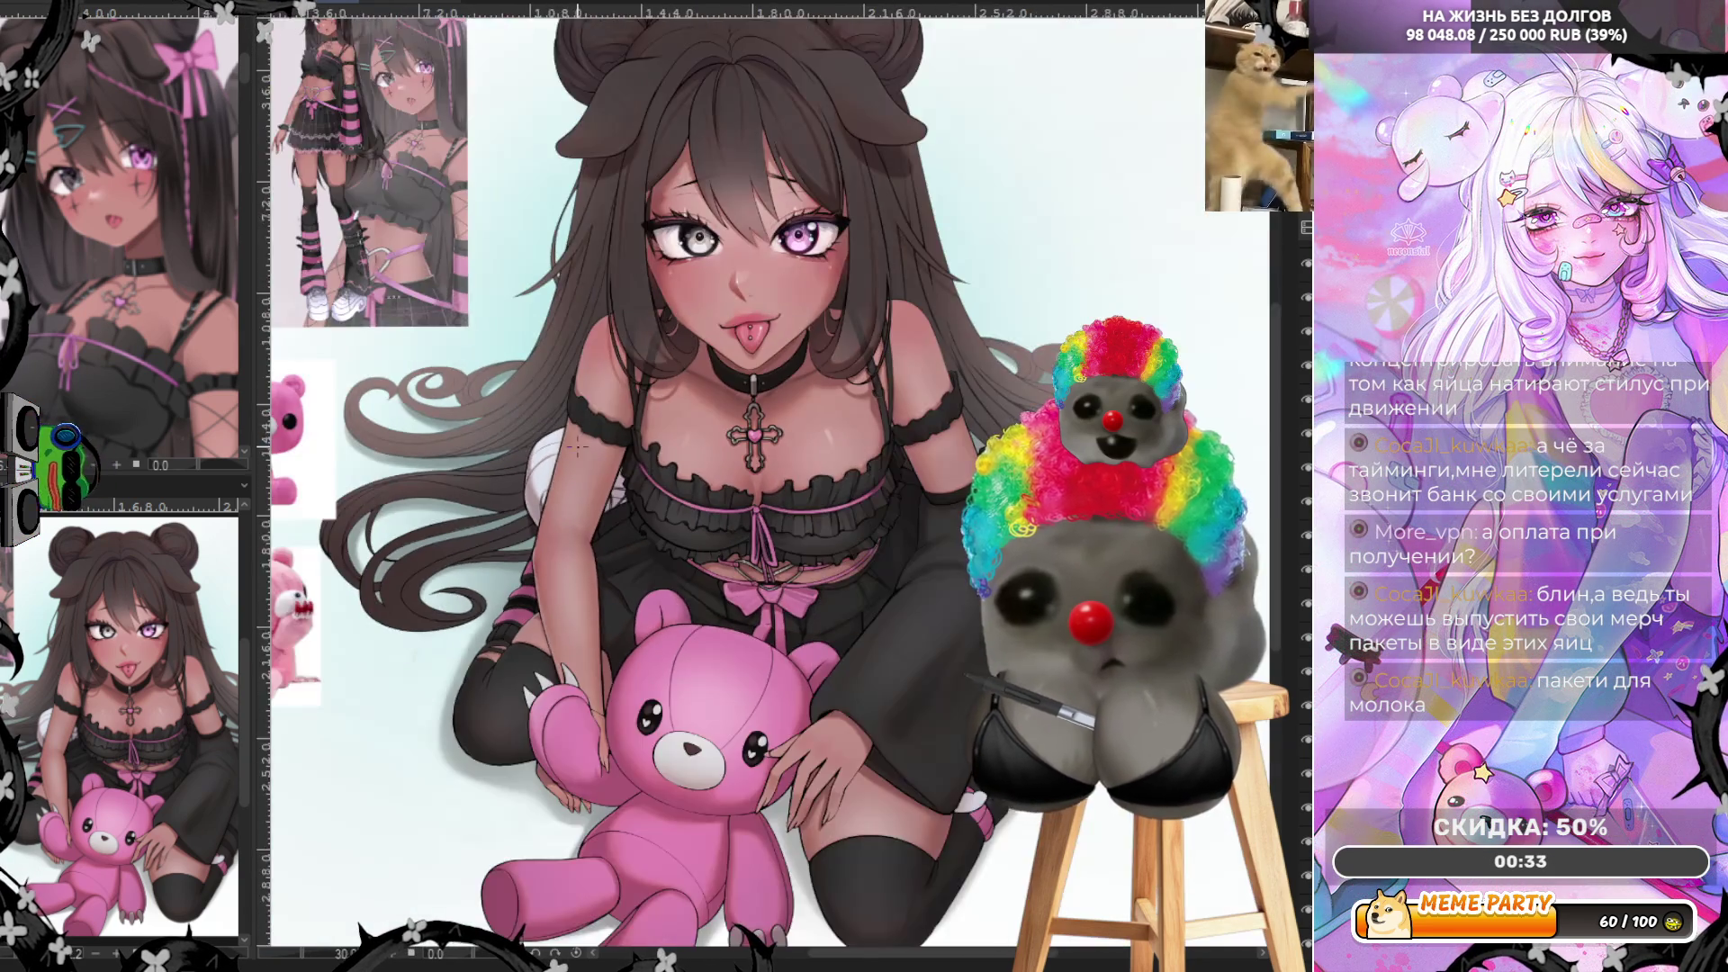
scroll(533, 560, up, 3)
scroll(533, 560, up, 3)
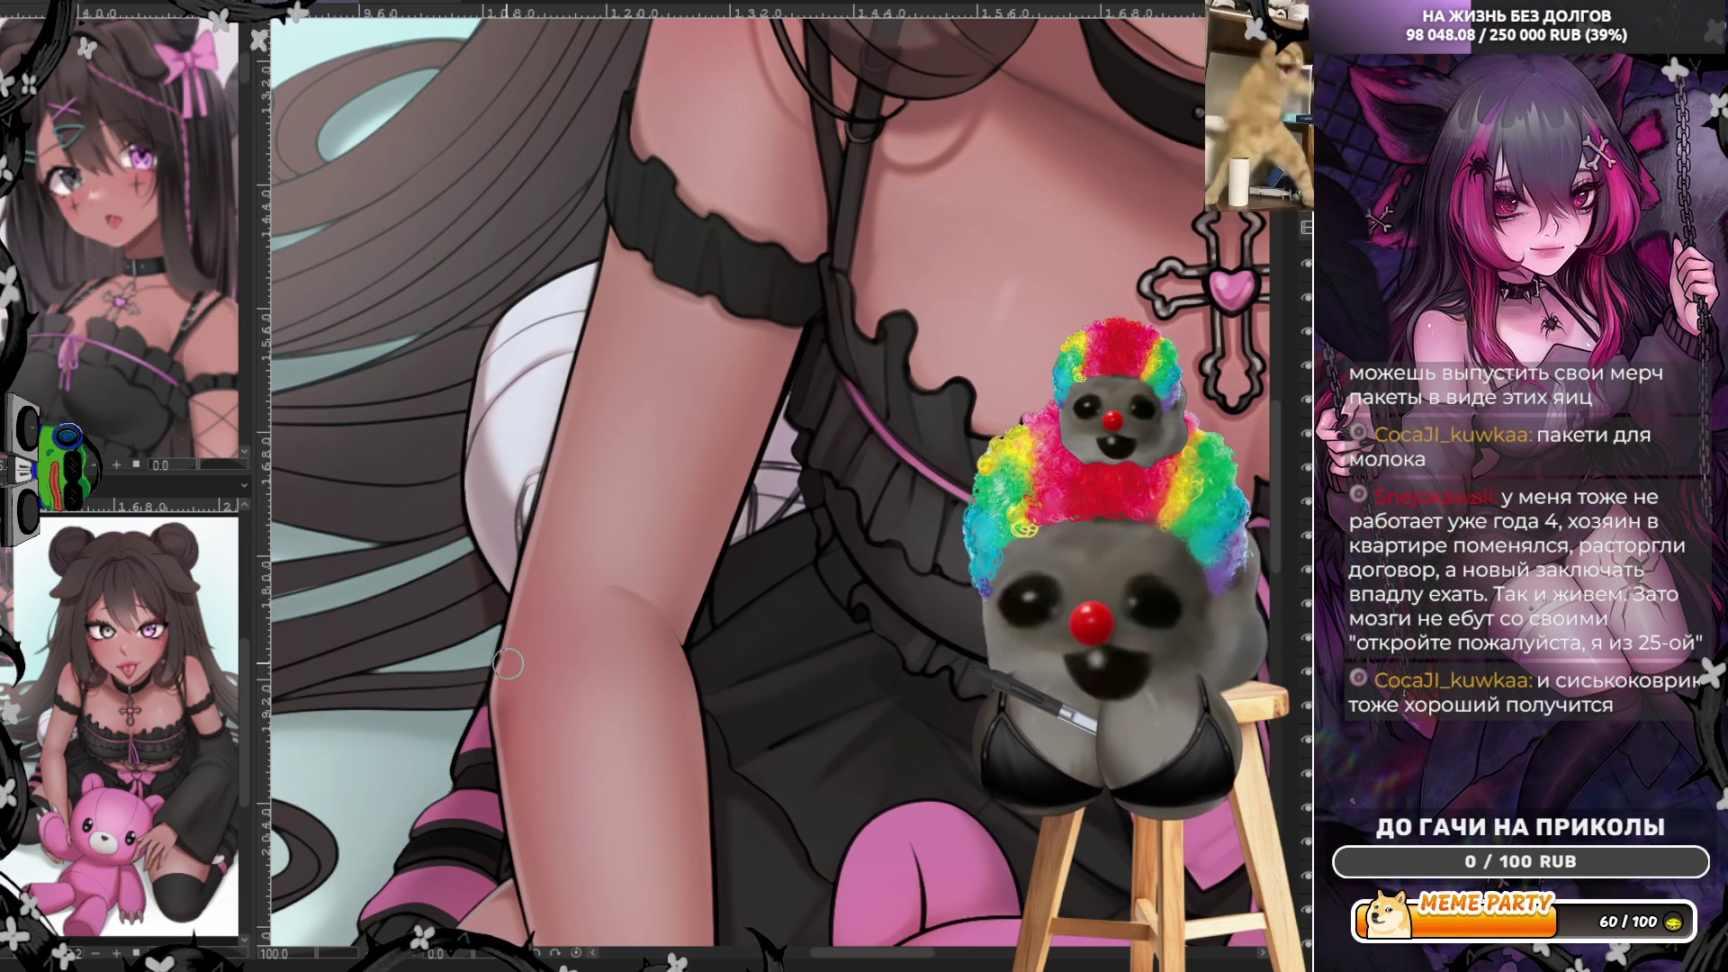
- Zoom out to fit the whole character after shading the upper arm and shoulder
key(ctrl+0)
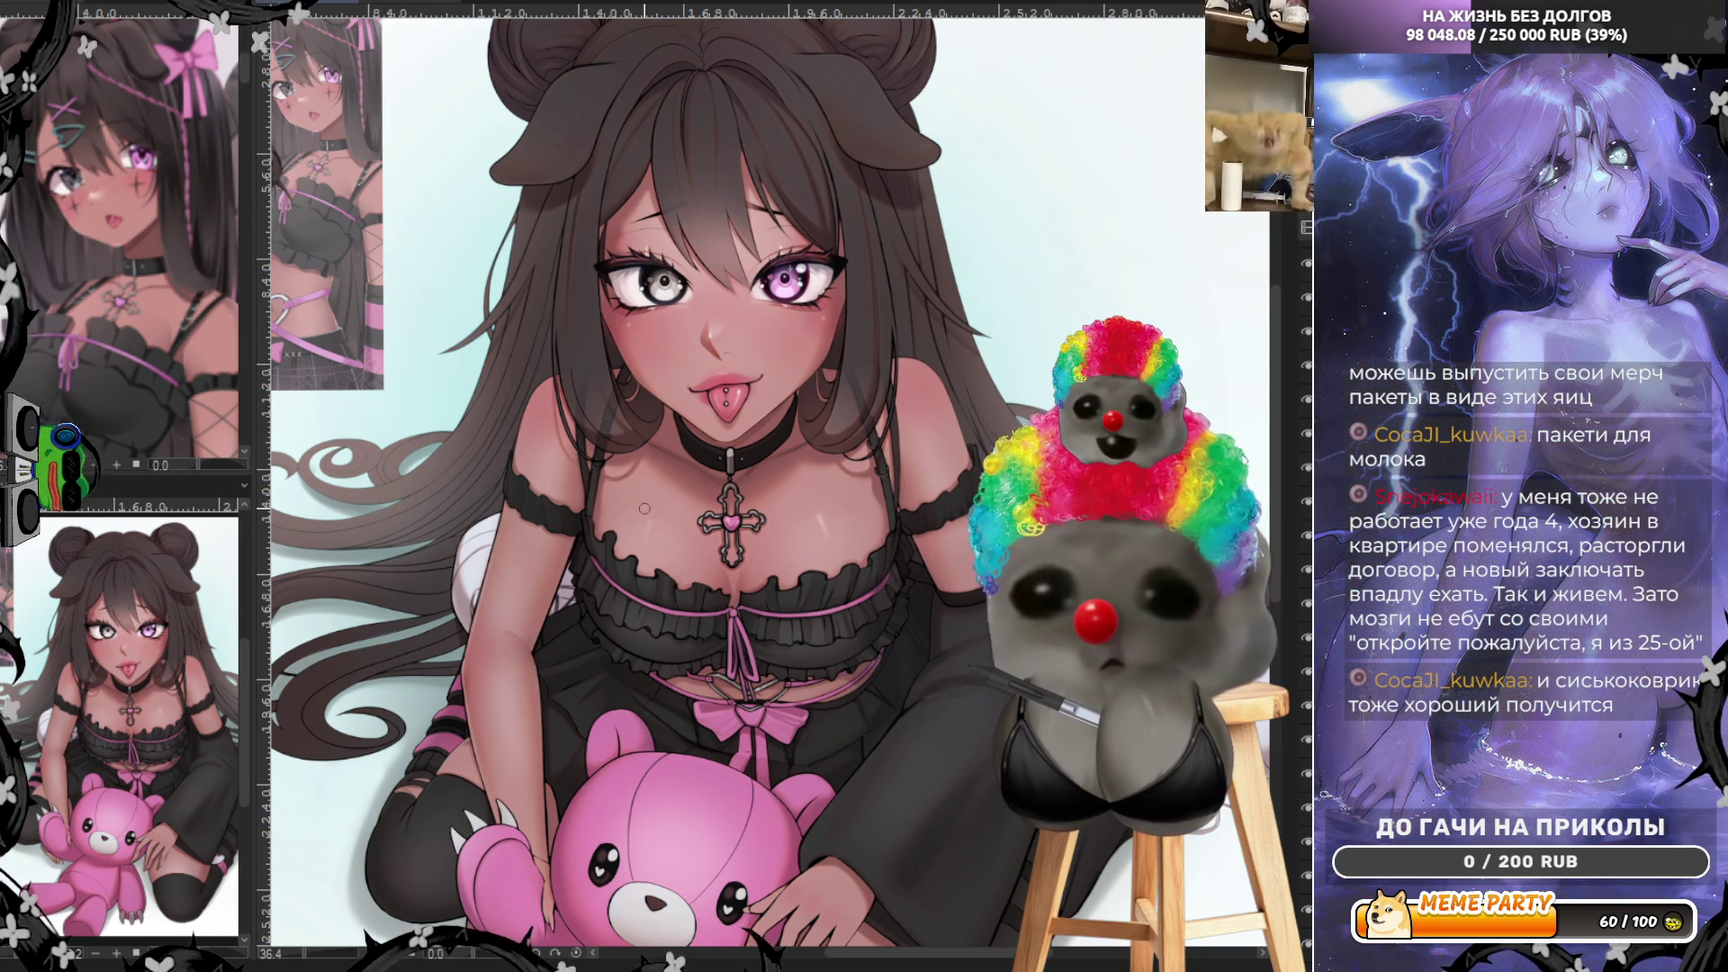
scroll(643, 510, up, 2)
scroll(609, 503, up, 2)
scroll(567, 498, up, 2)
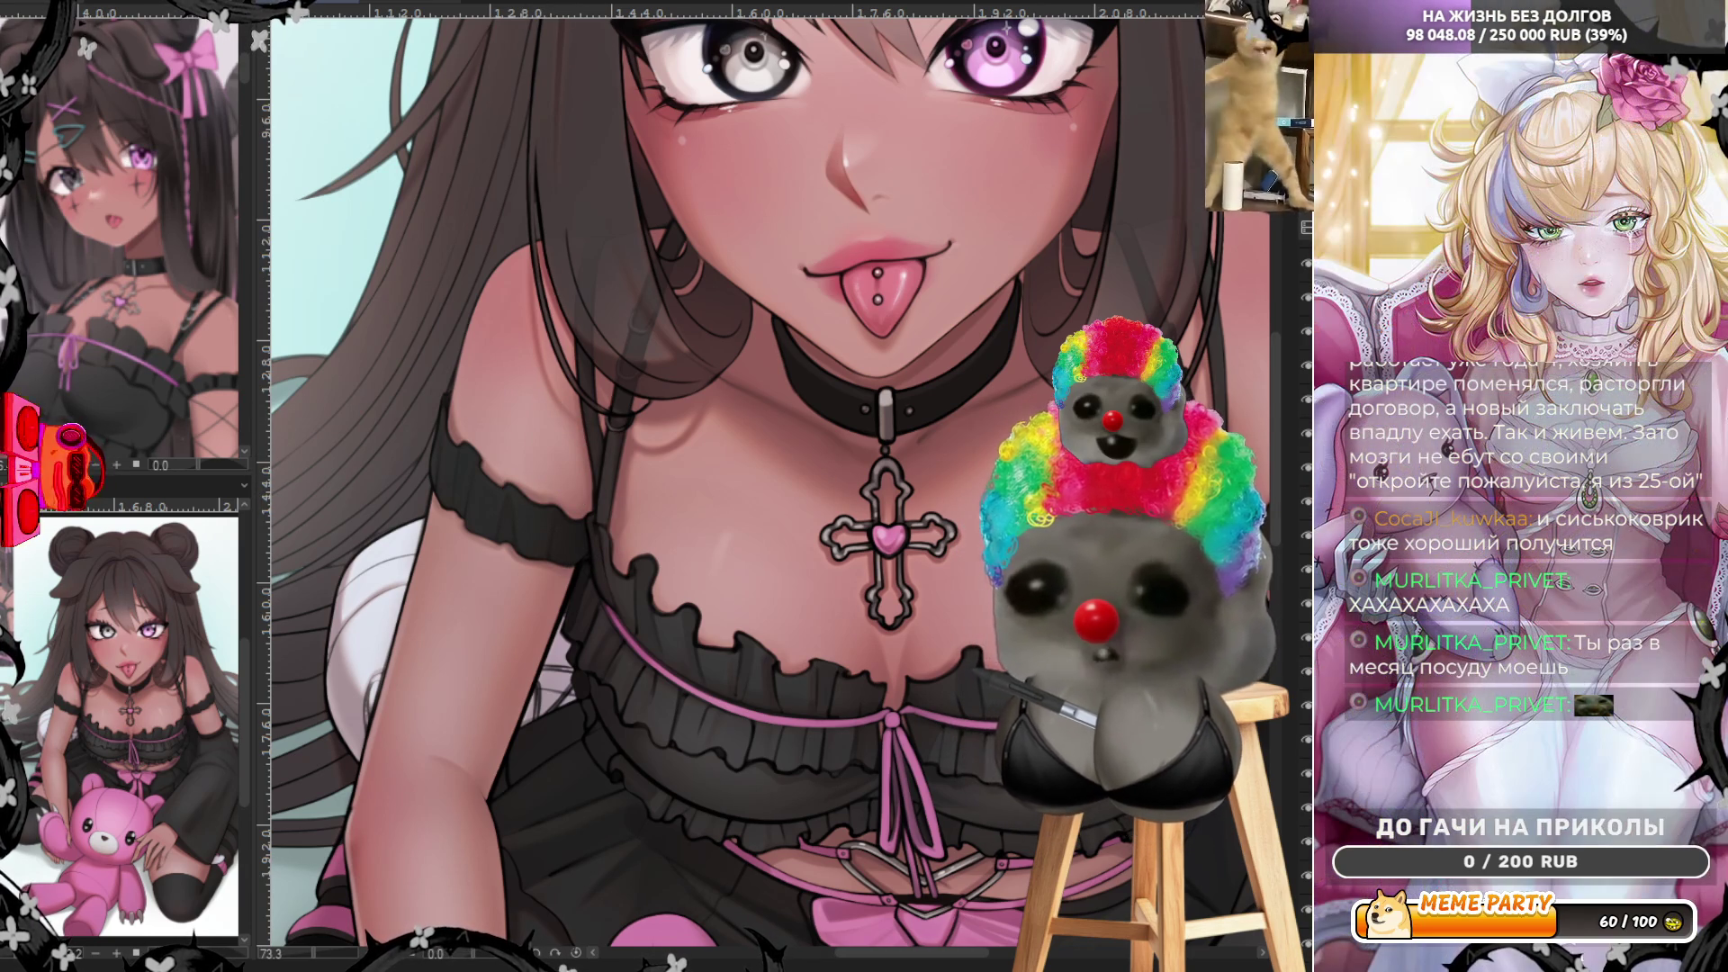
scroll(941, 433, up, 2)
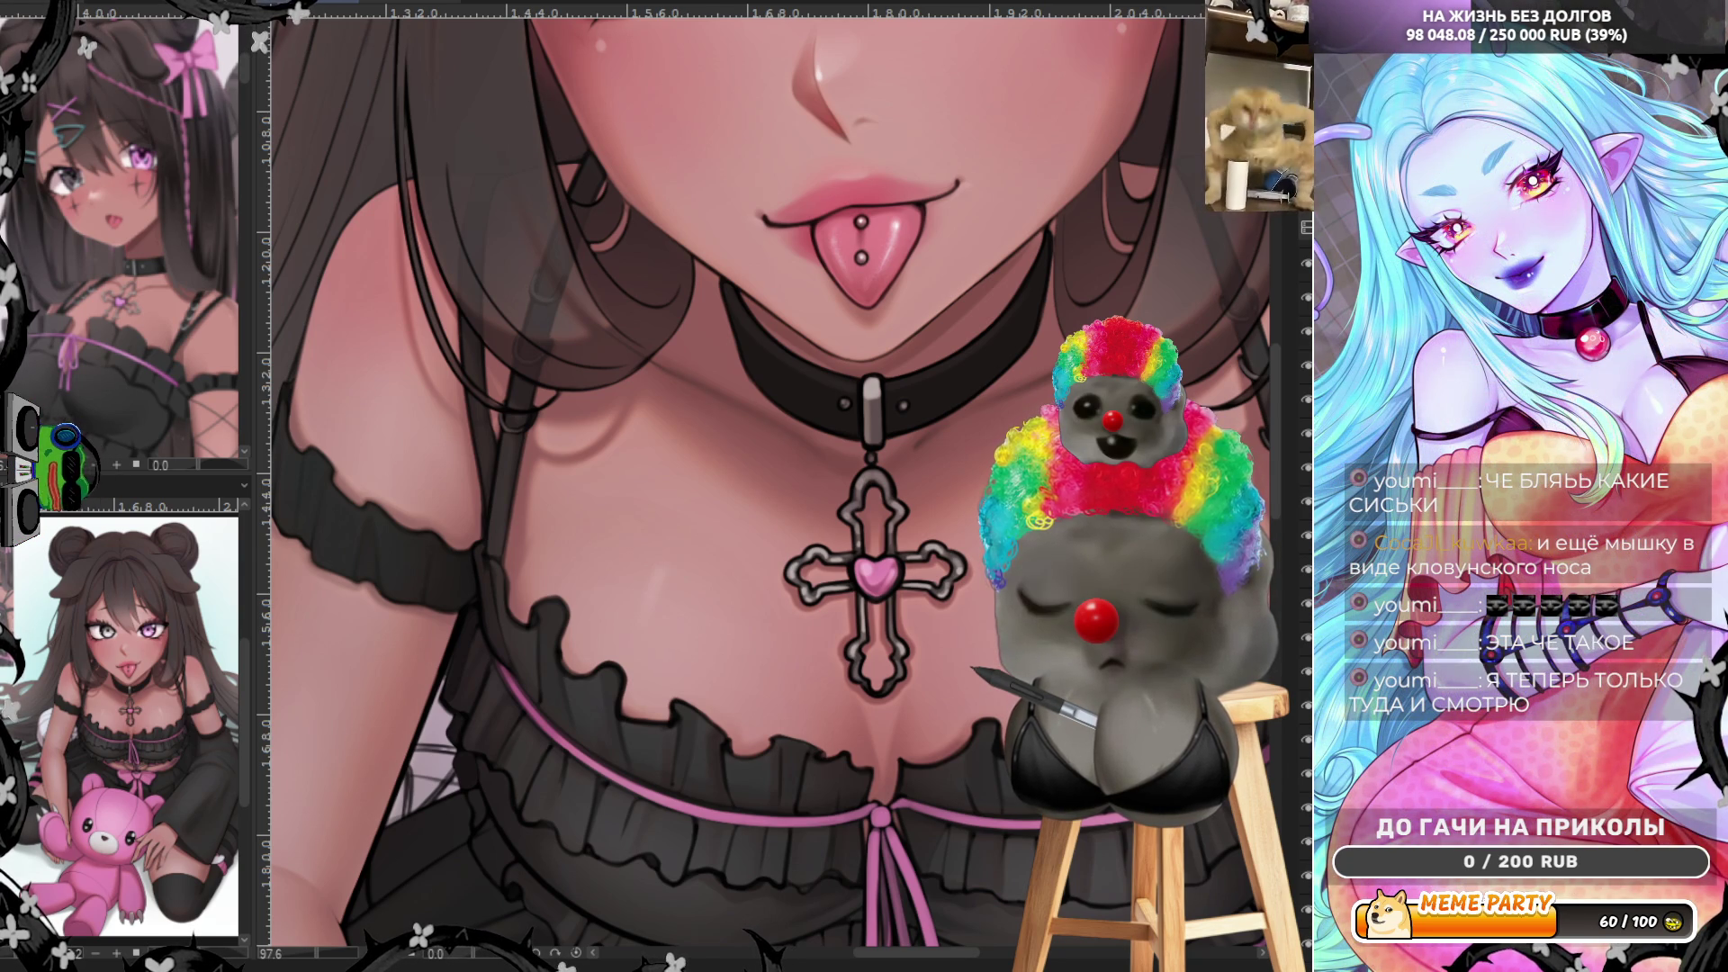
scroll(607, 638, down, 1)
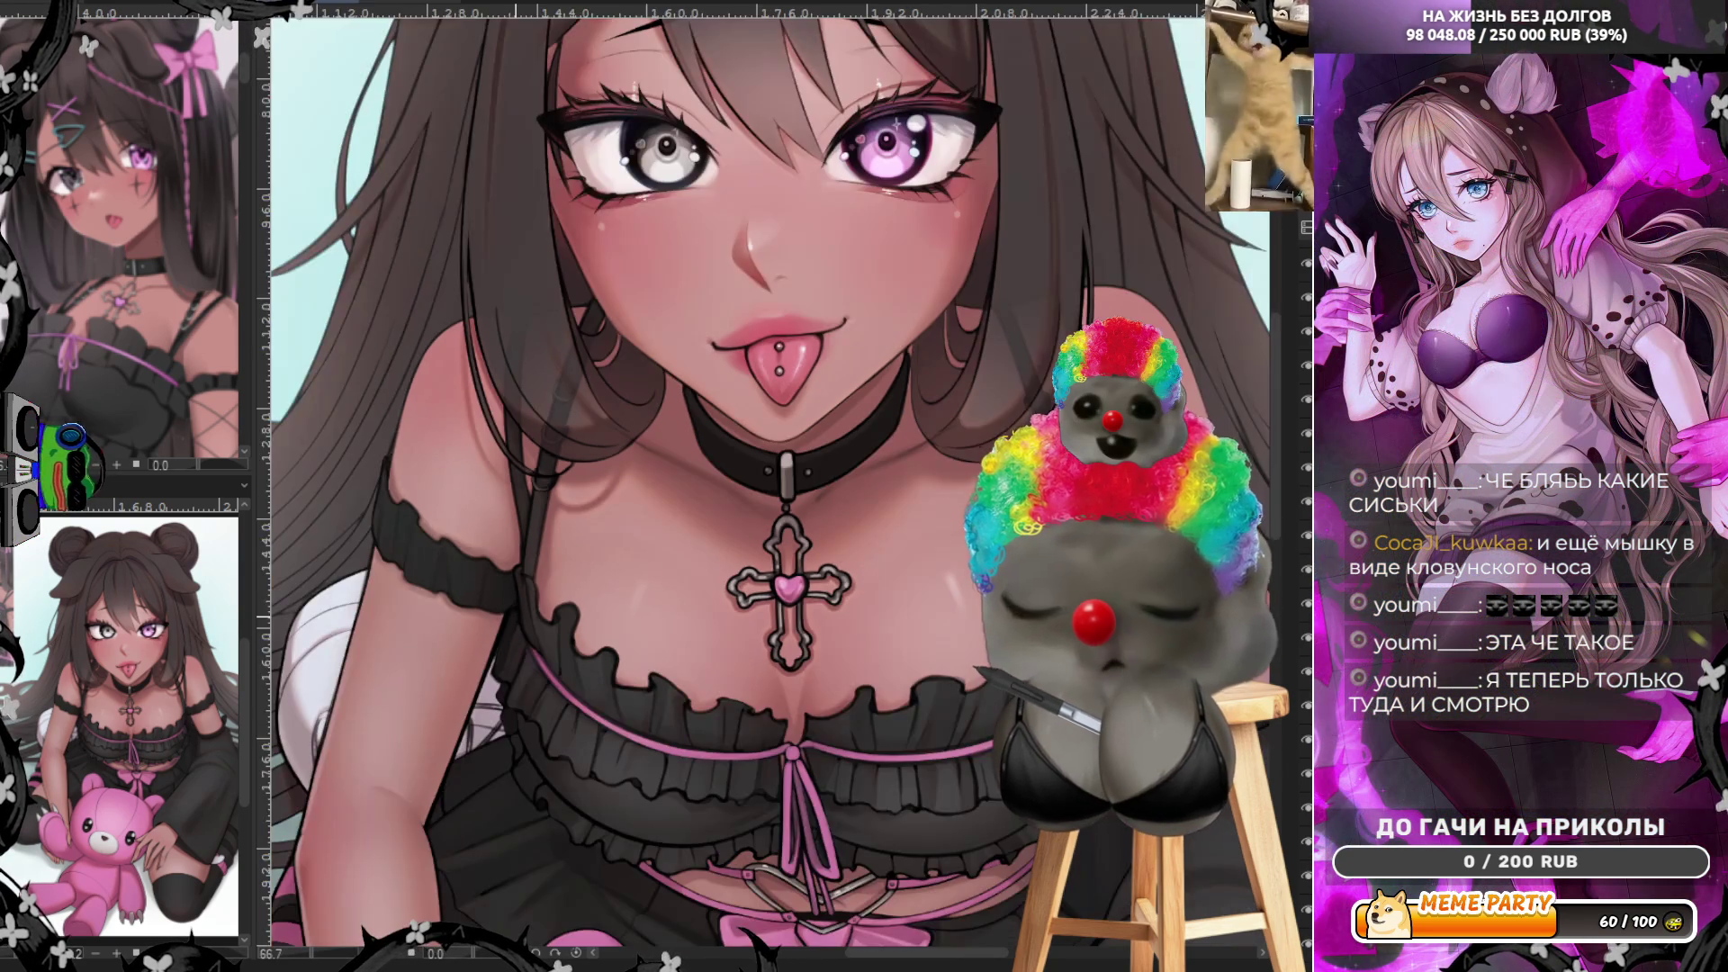
scroll(688, 604, up, 1)
scroll(687, 604, up, 1)
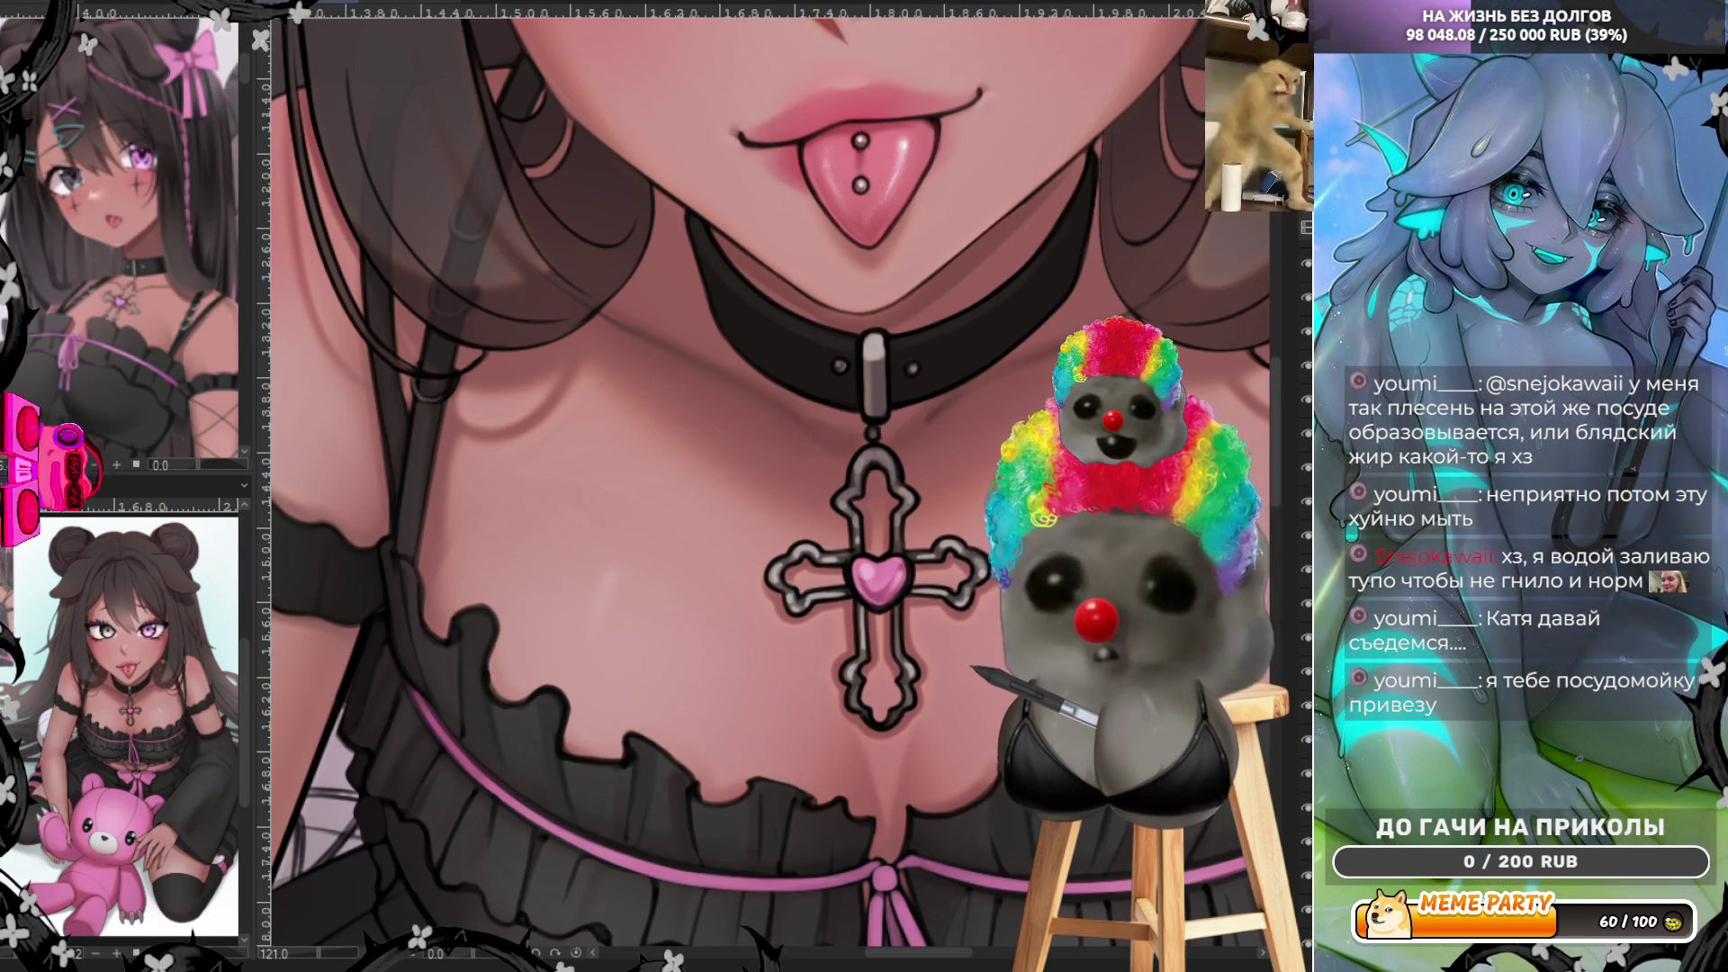
scroll(1050, 580, down, 3)
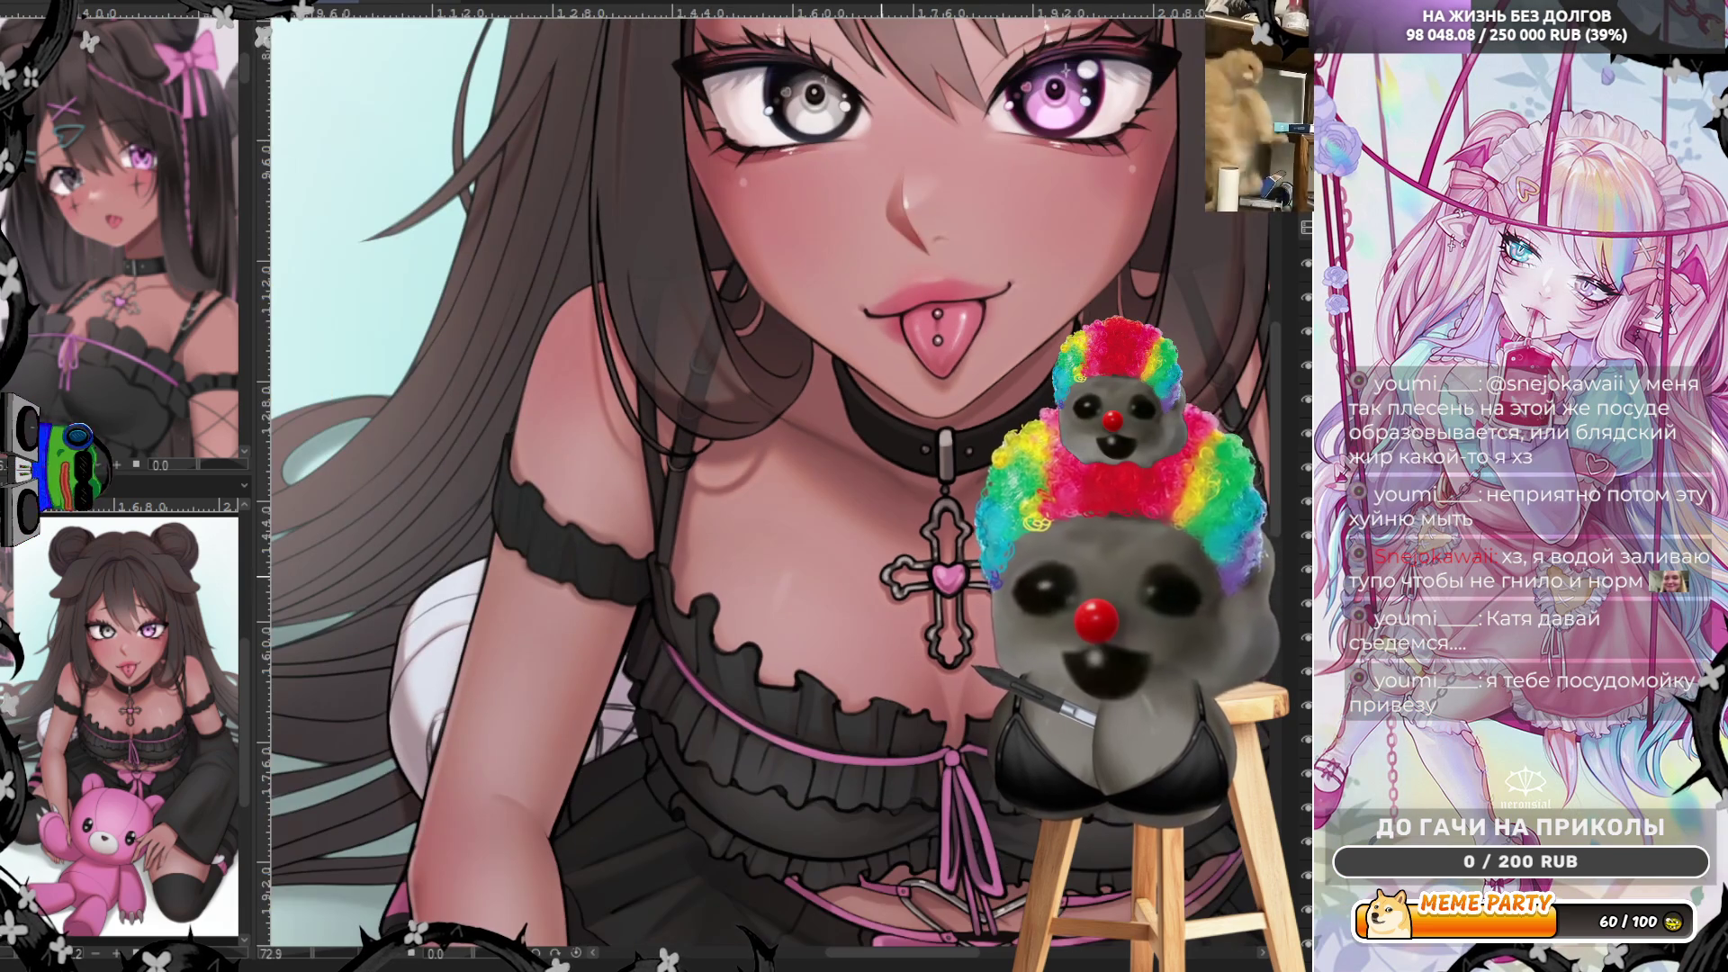
scroll(1278, 484, up, 2)
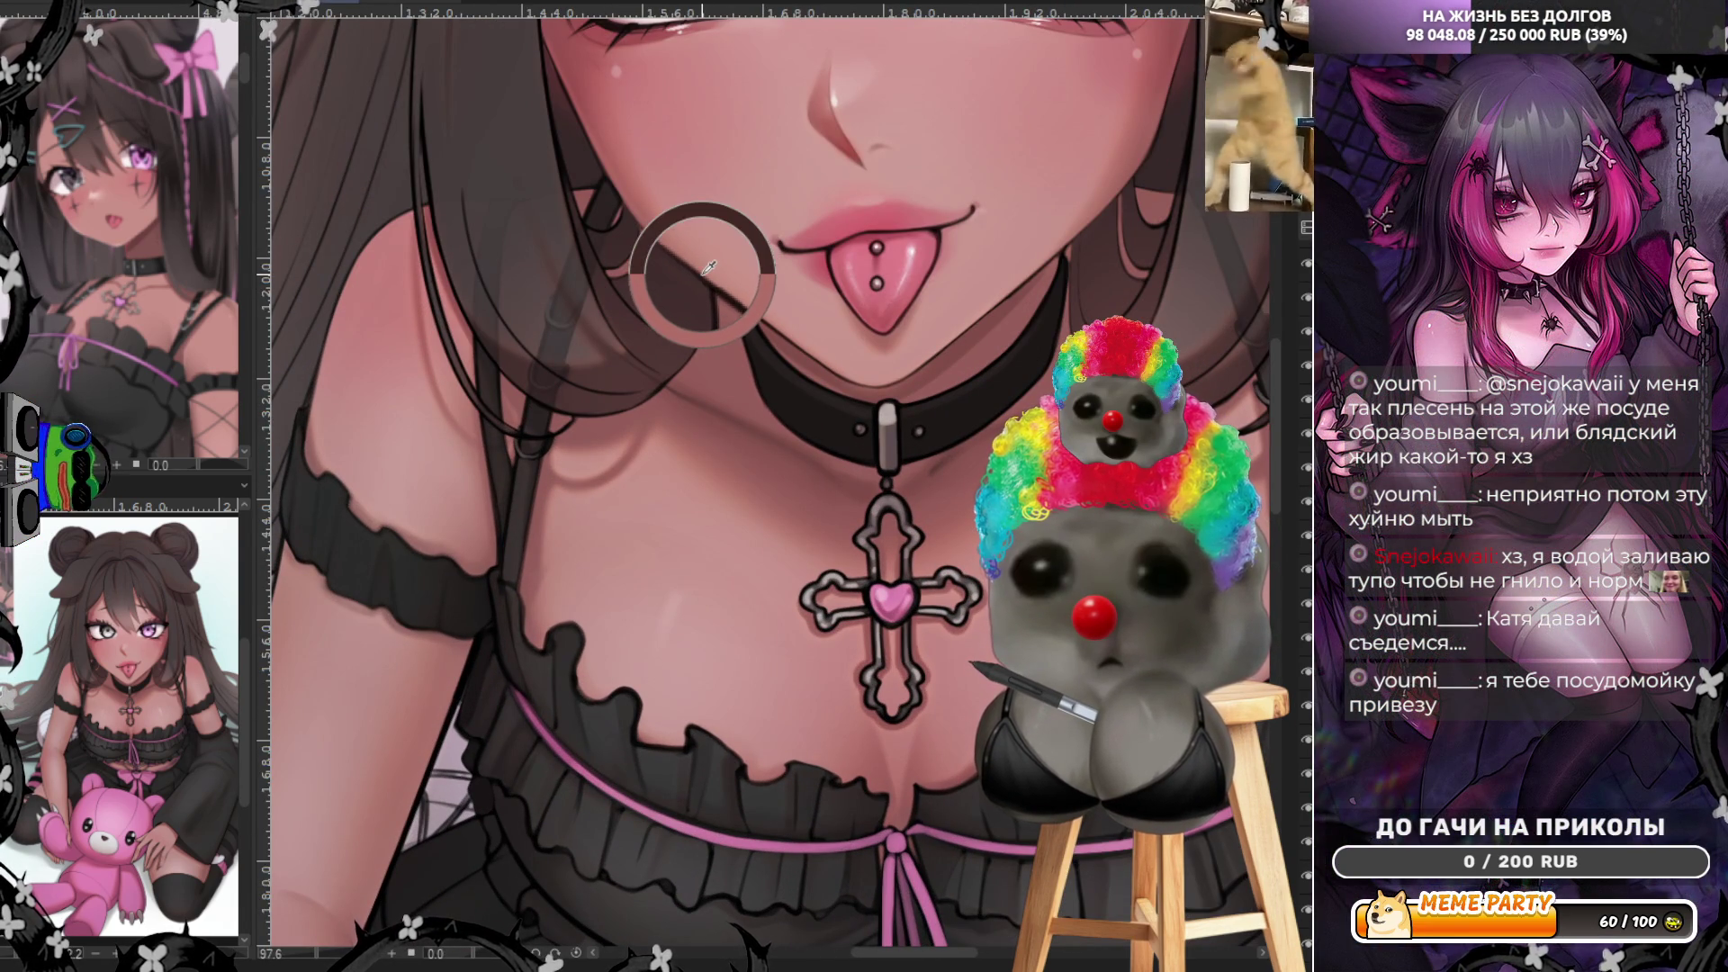
scroll(682, 547, up, 1)
scroll(681, 546, up, 1)
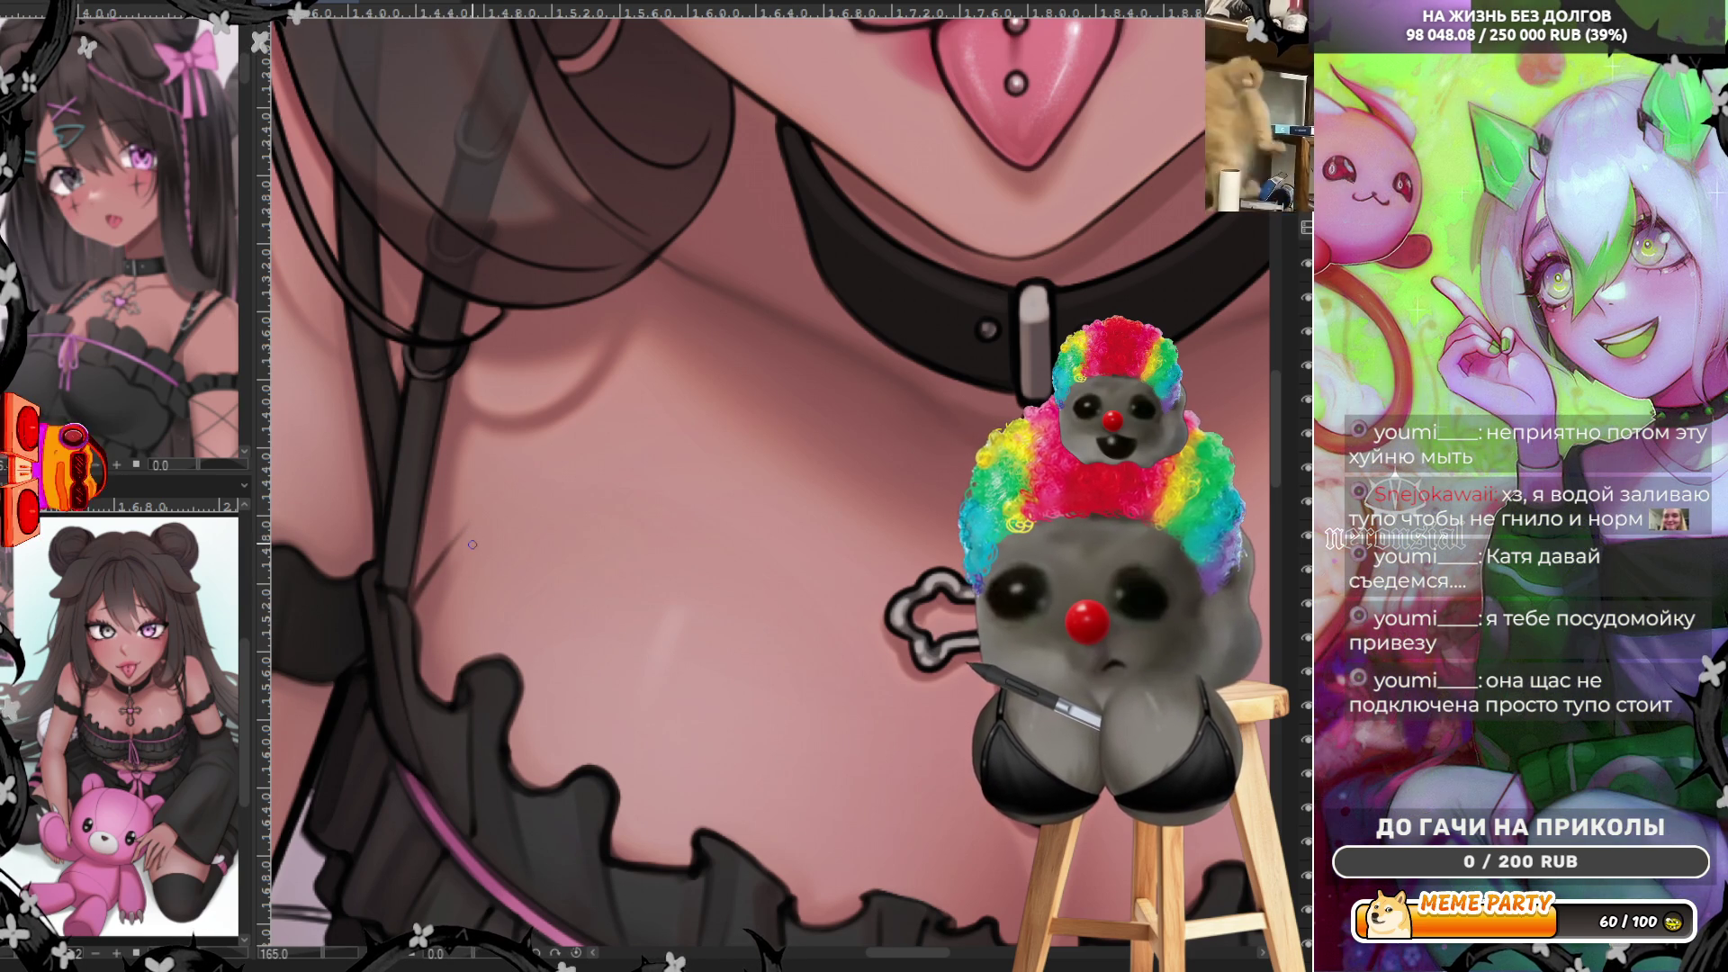
scroll(422, 615, down, 3)
scroll(712, 577, down, 3)
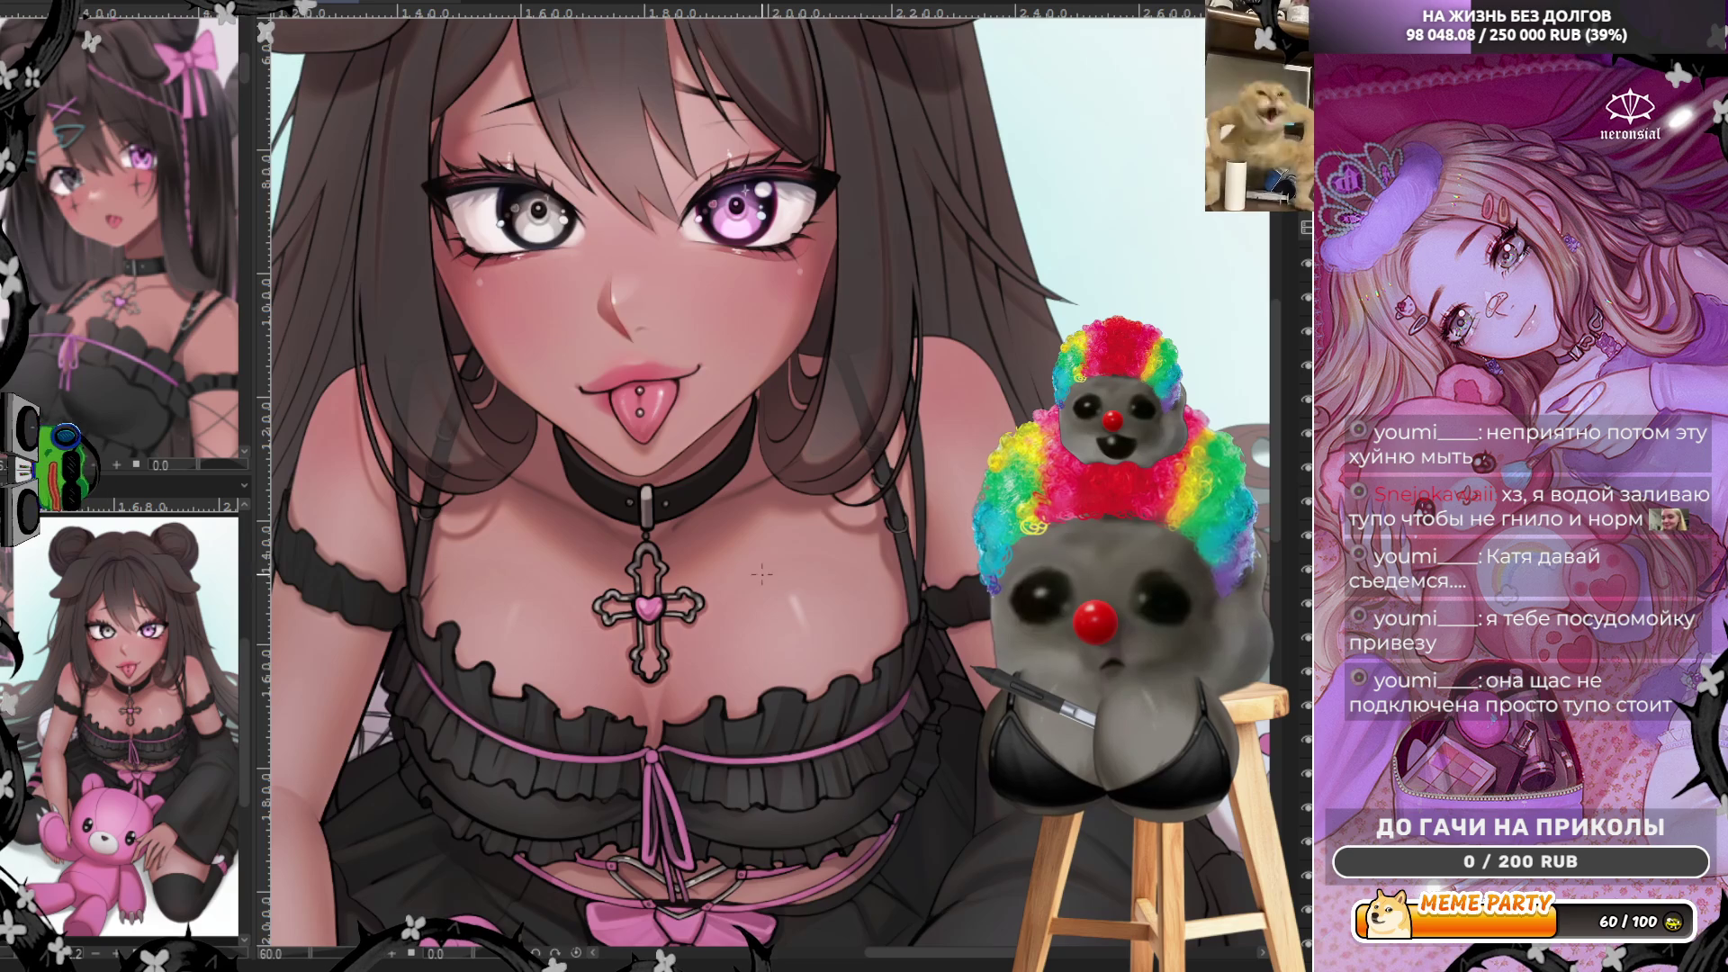
scroll(760, 576, down, 2)
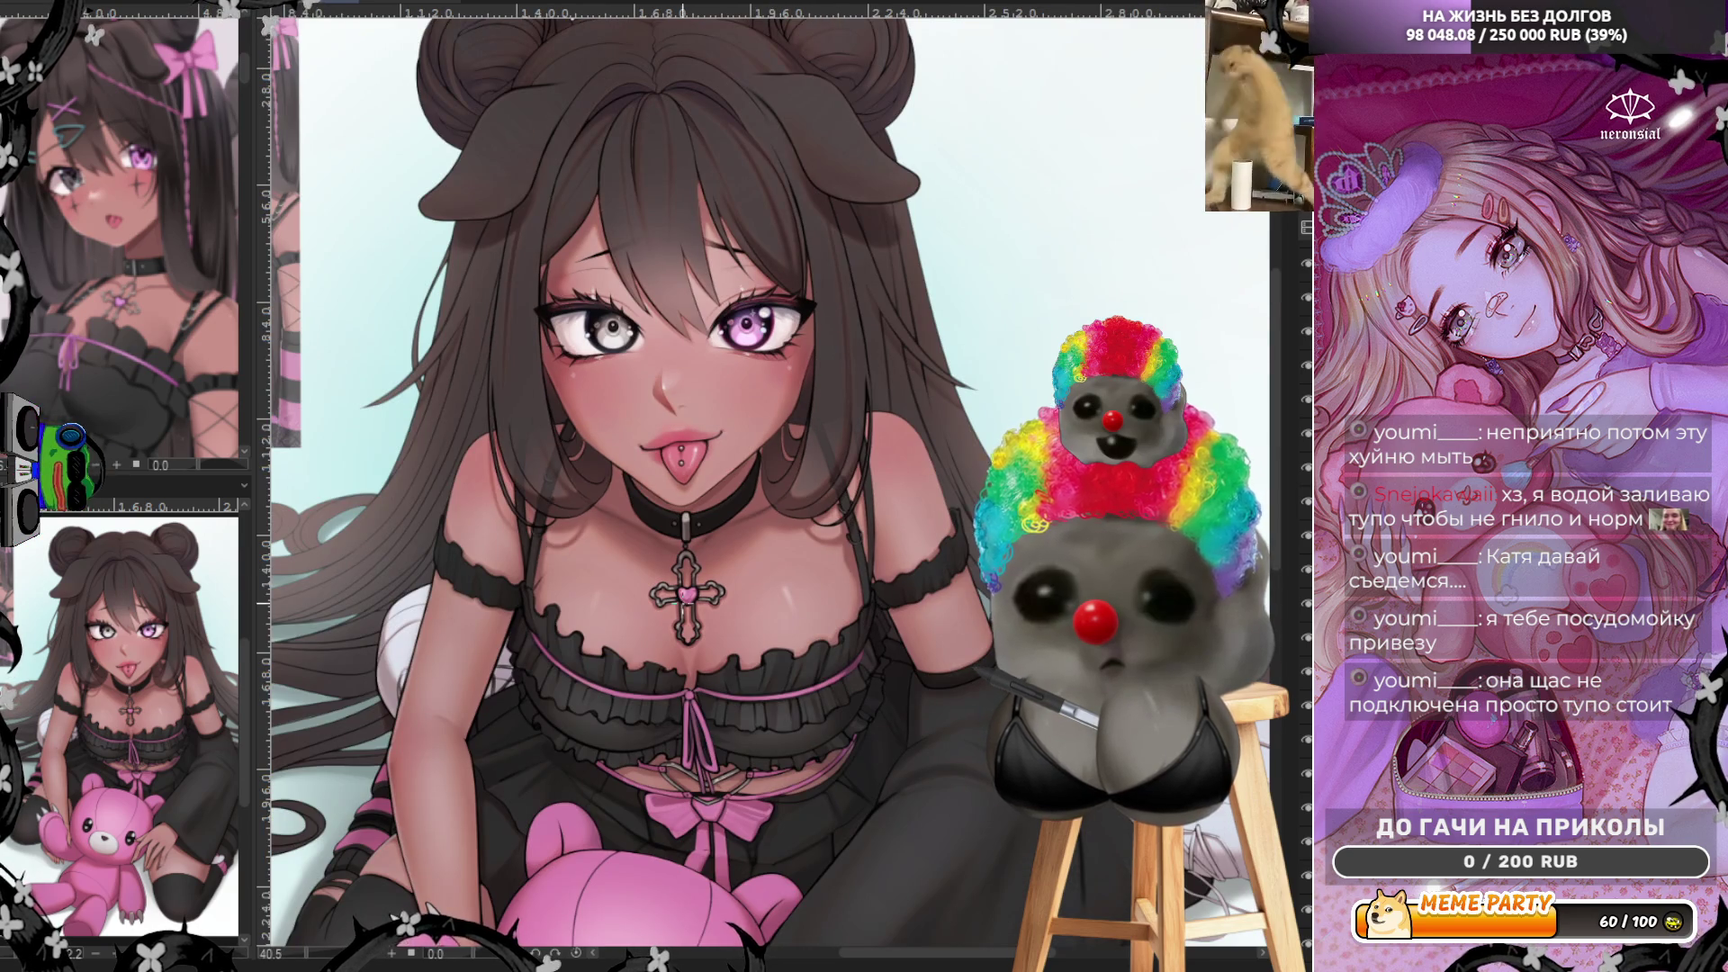
scroll(498, 565, up, 1)
scroll(498, 564, up, 2)
scroll(498, 564, up, 1)
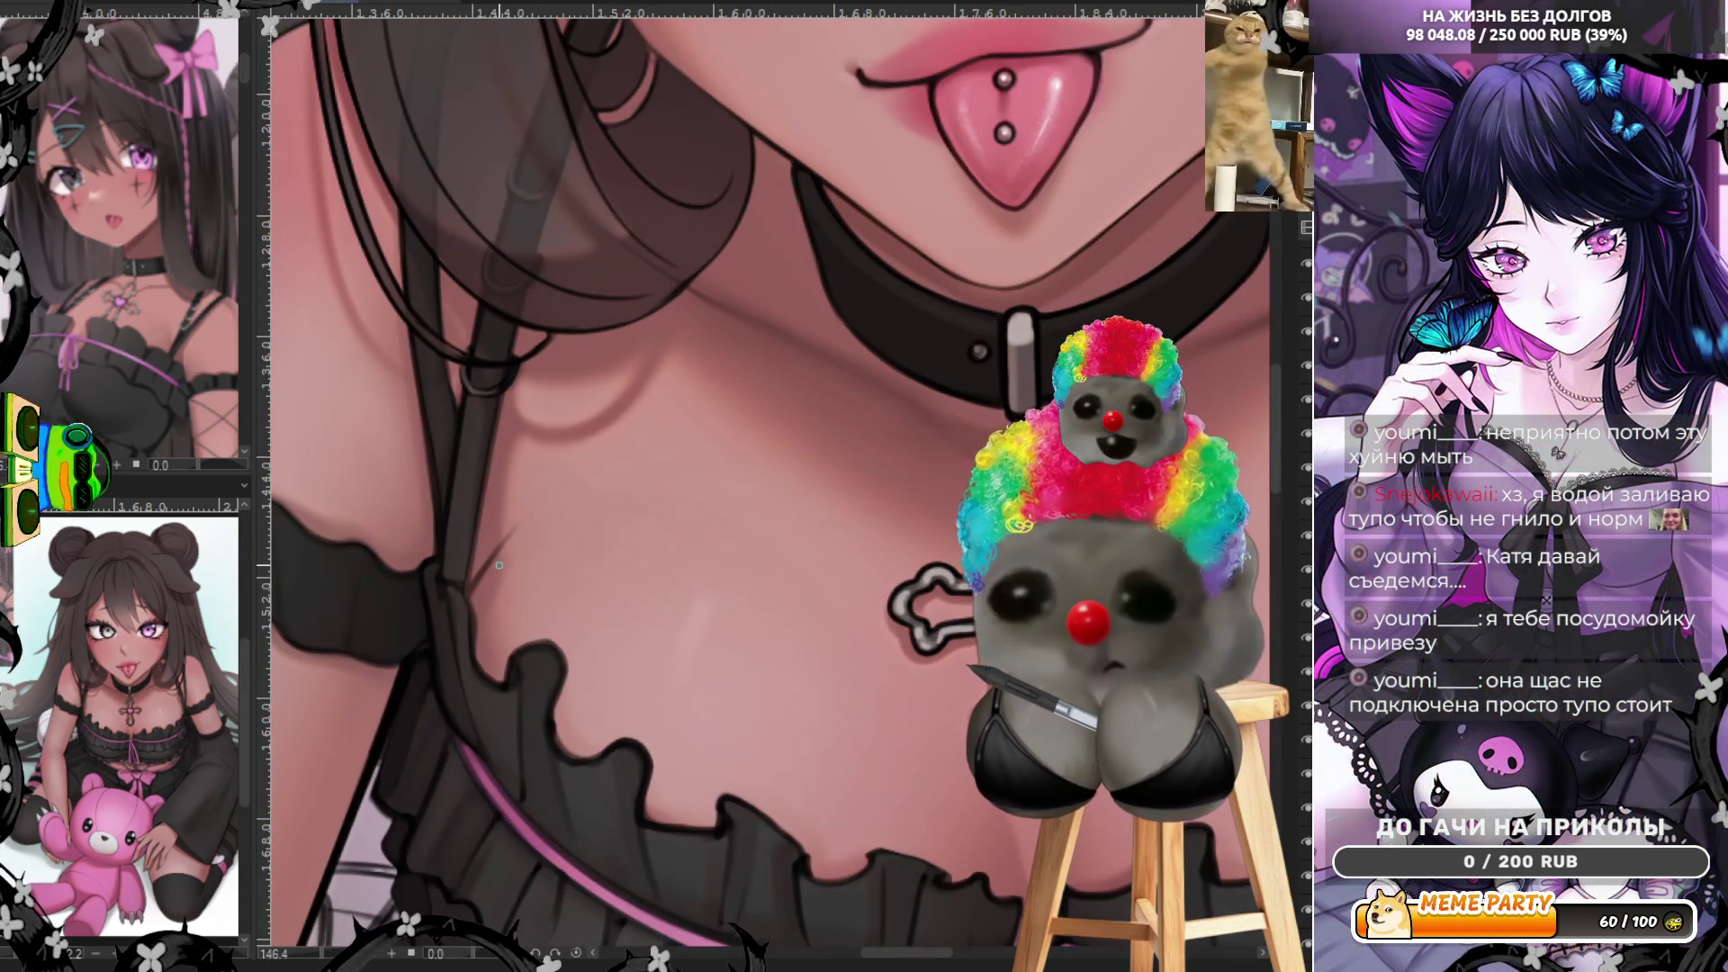
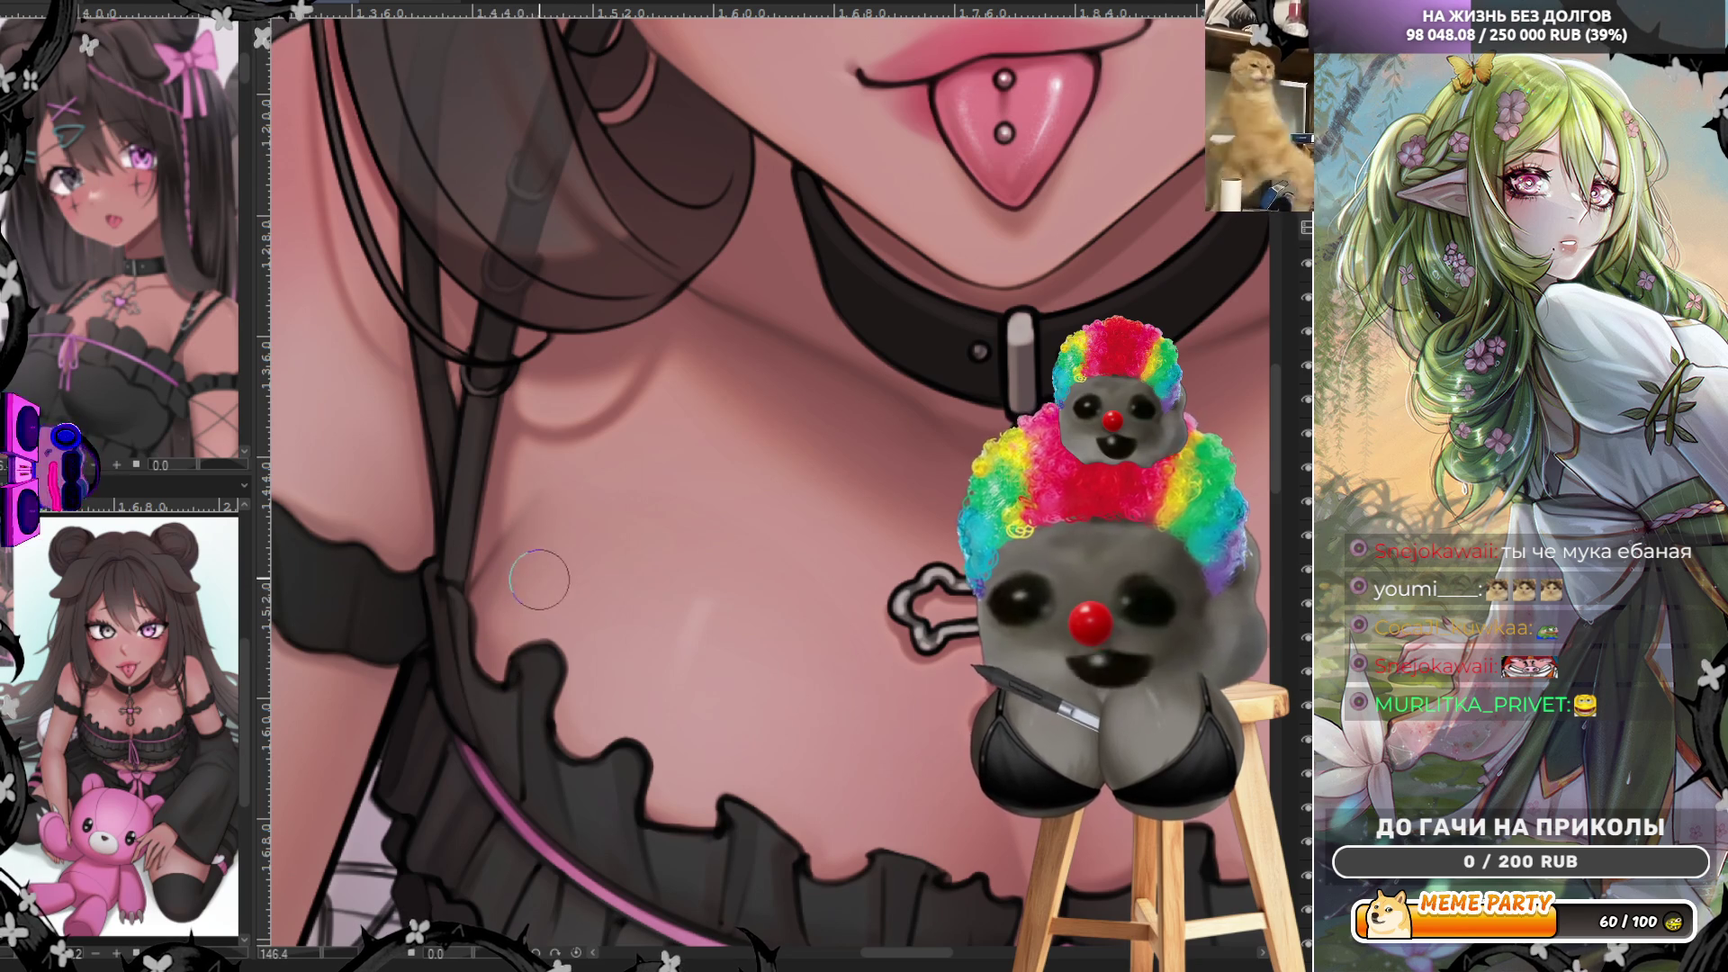
scroll(541, 578, down, 2)
scroll(635, 583, down, 3)
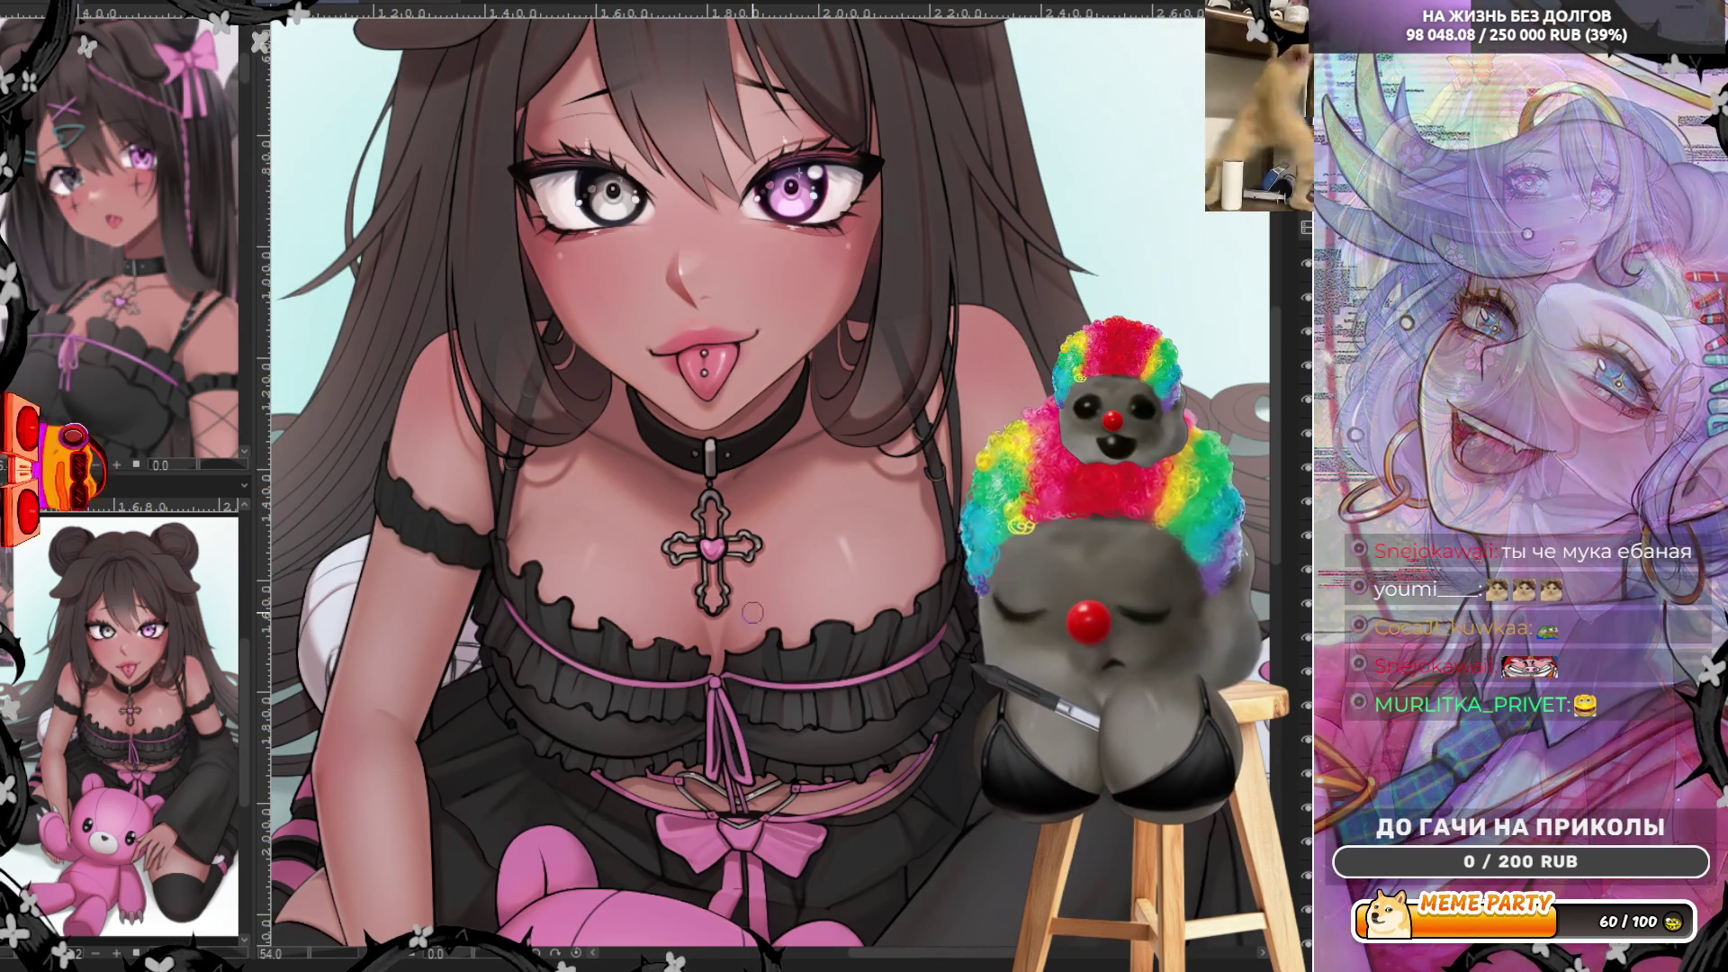
scroll(642, 585, up, 1)
scroll(915, 464, up, 1)
scroll(920, 532, up, 1)
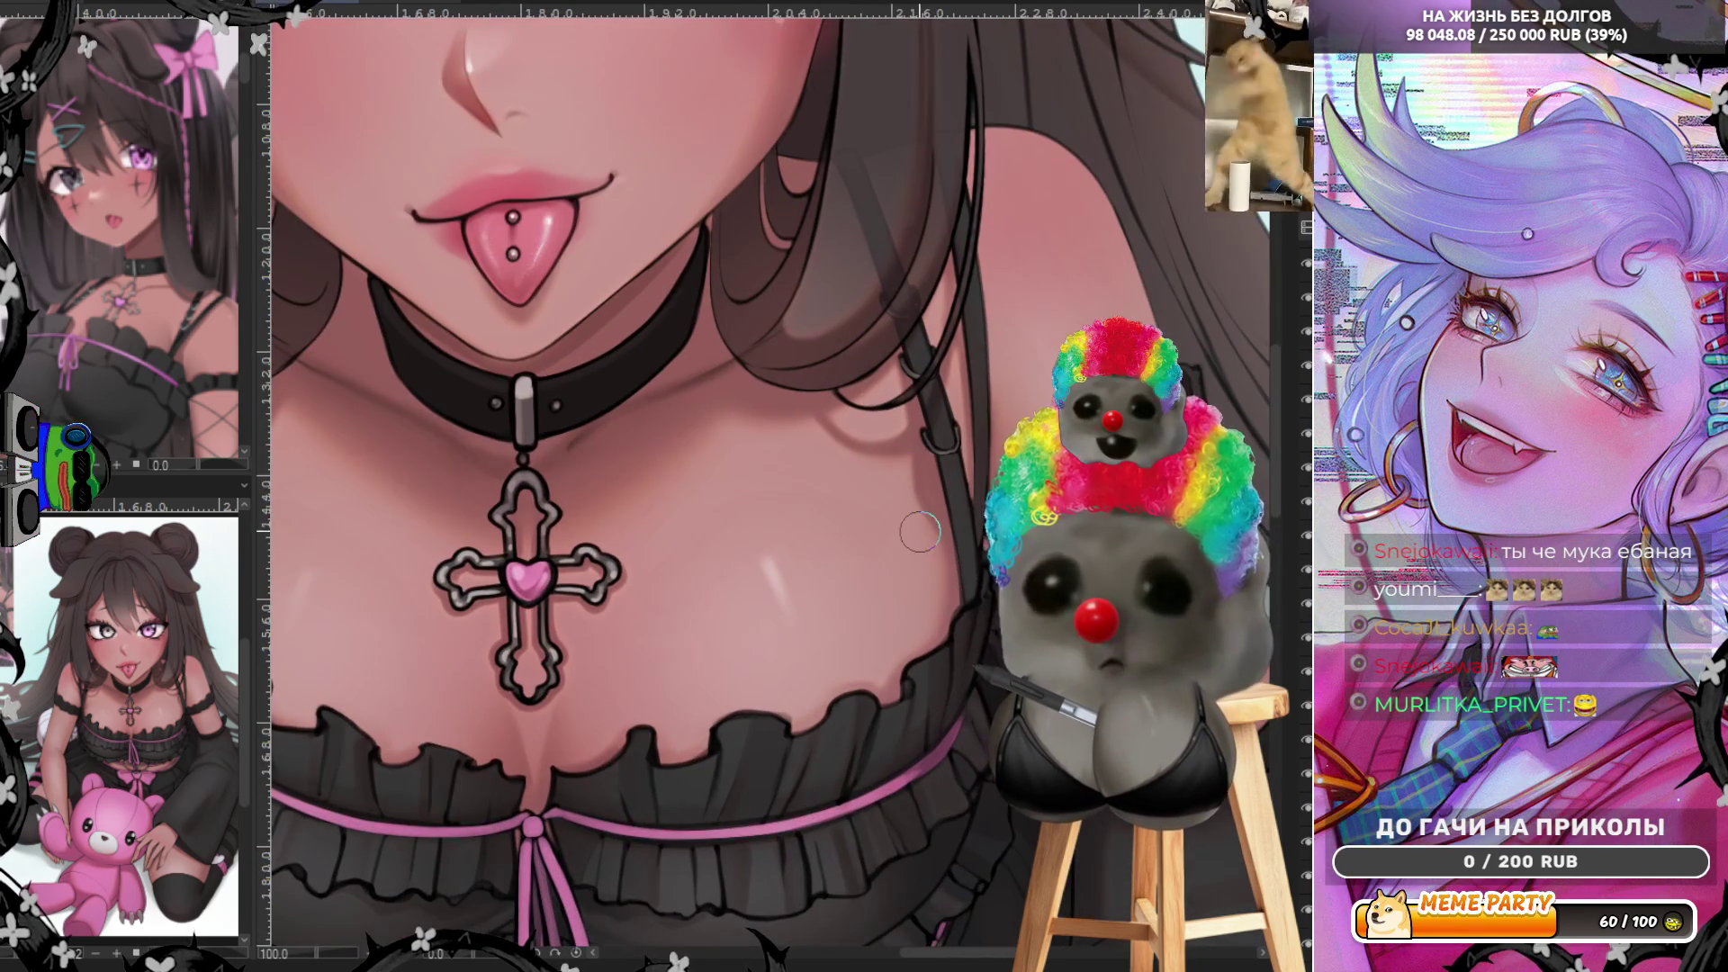
scroll(918, 531, down, 1)
scroll(898, 540, down, 1)
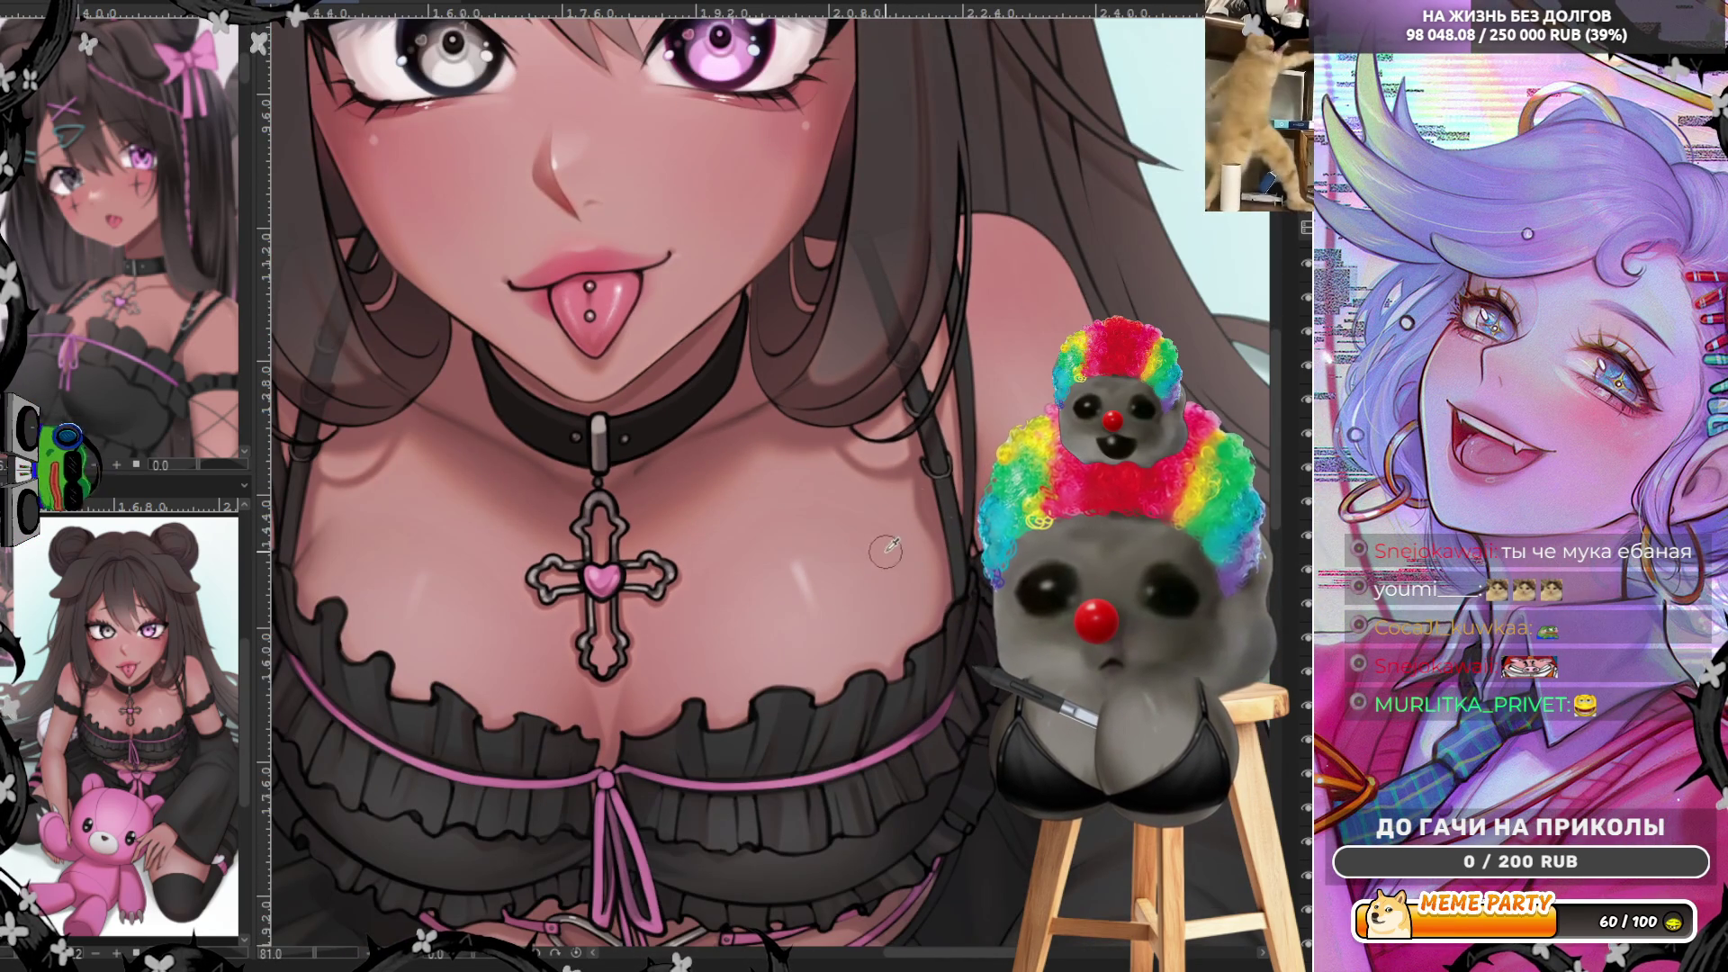
scroll(886, 552, up, 1)
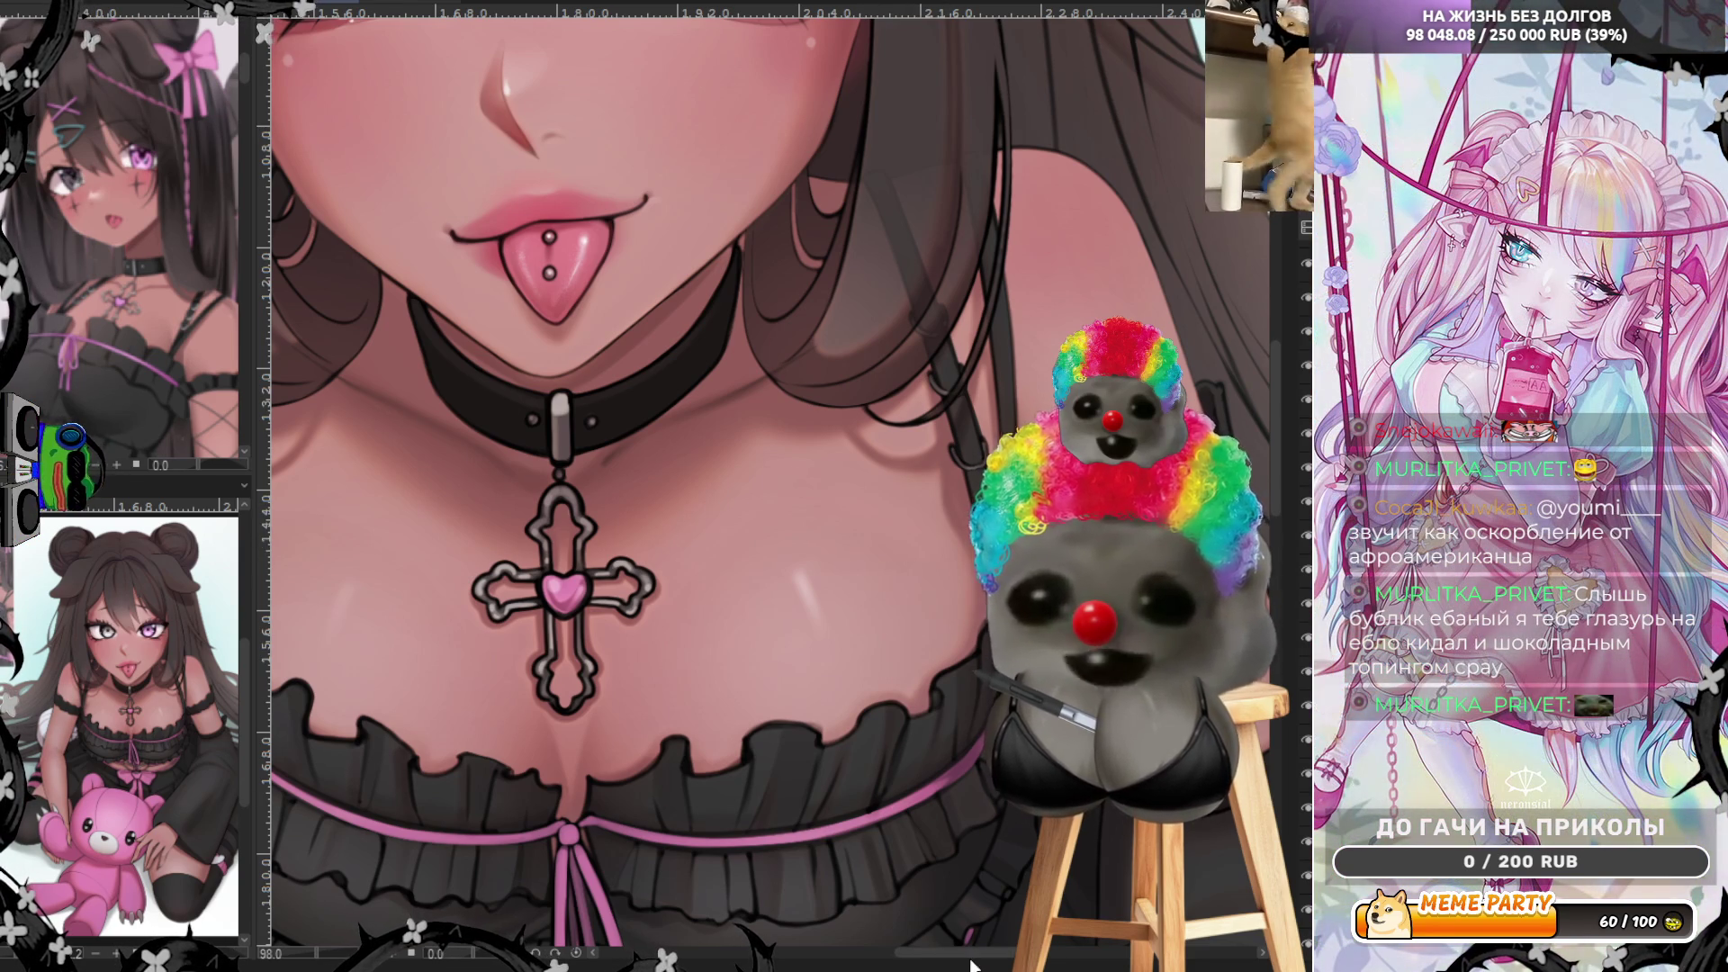
scroll(972, 961, left, 3)
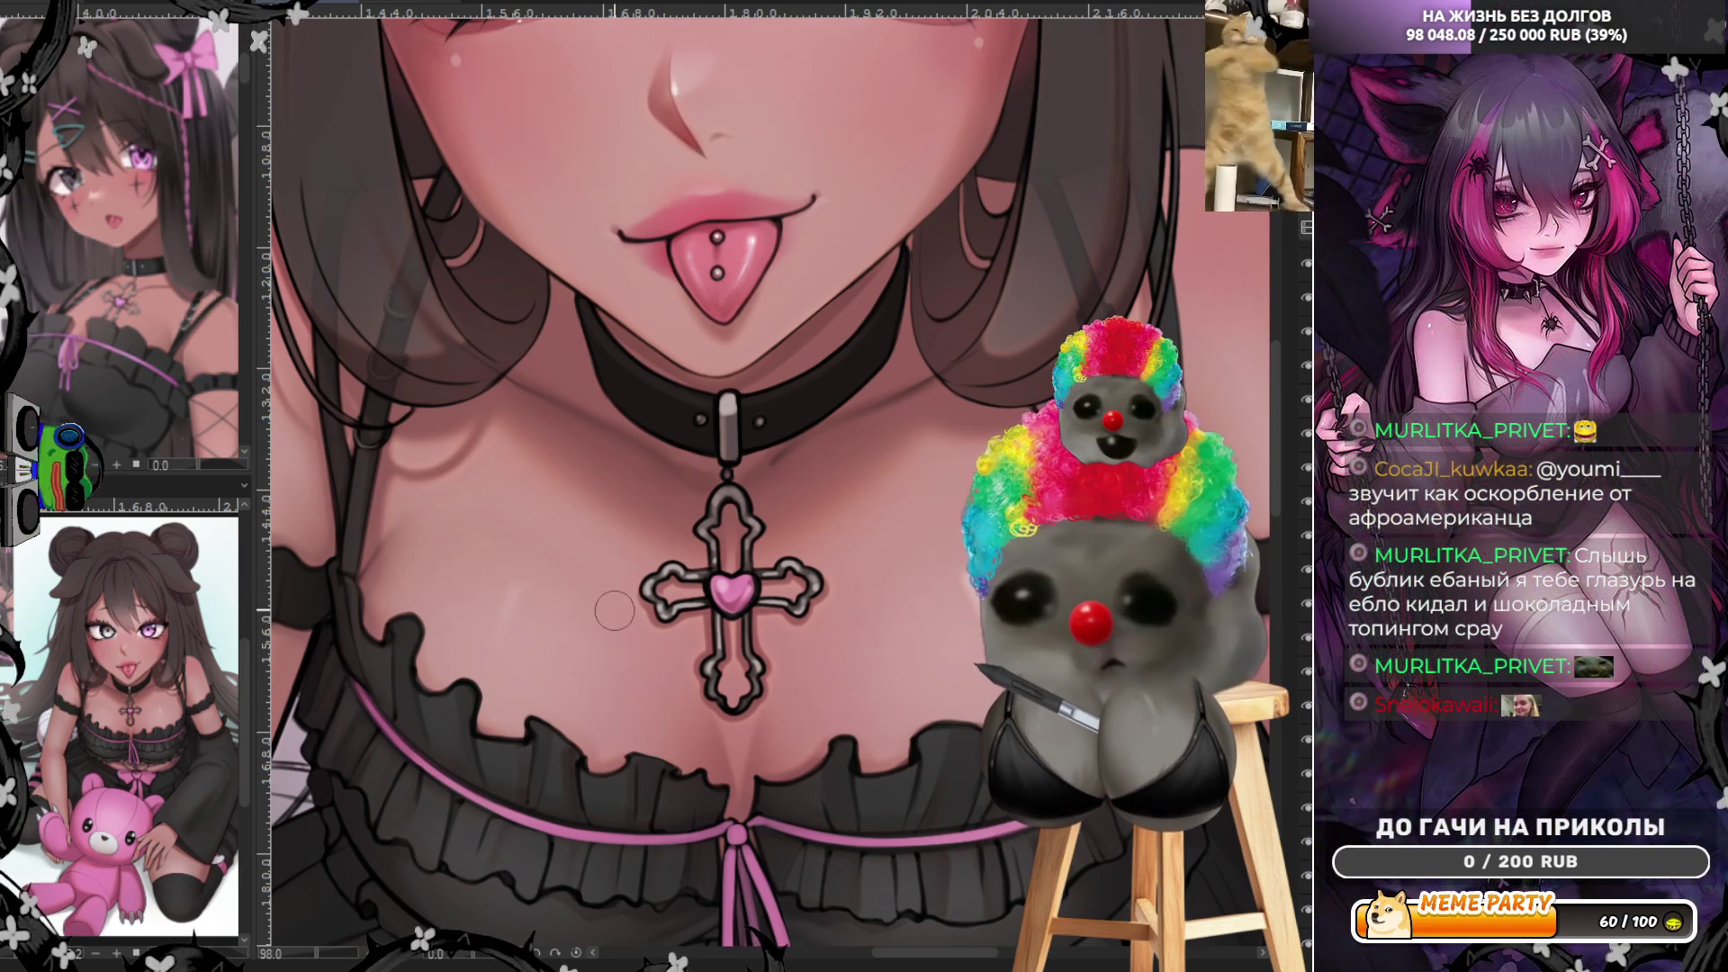
scroll(662, 640, down, 1)
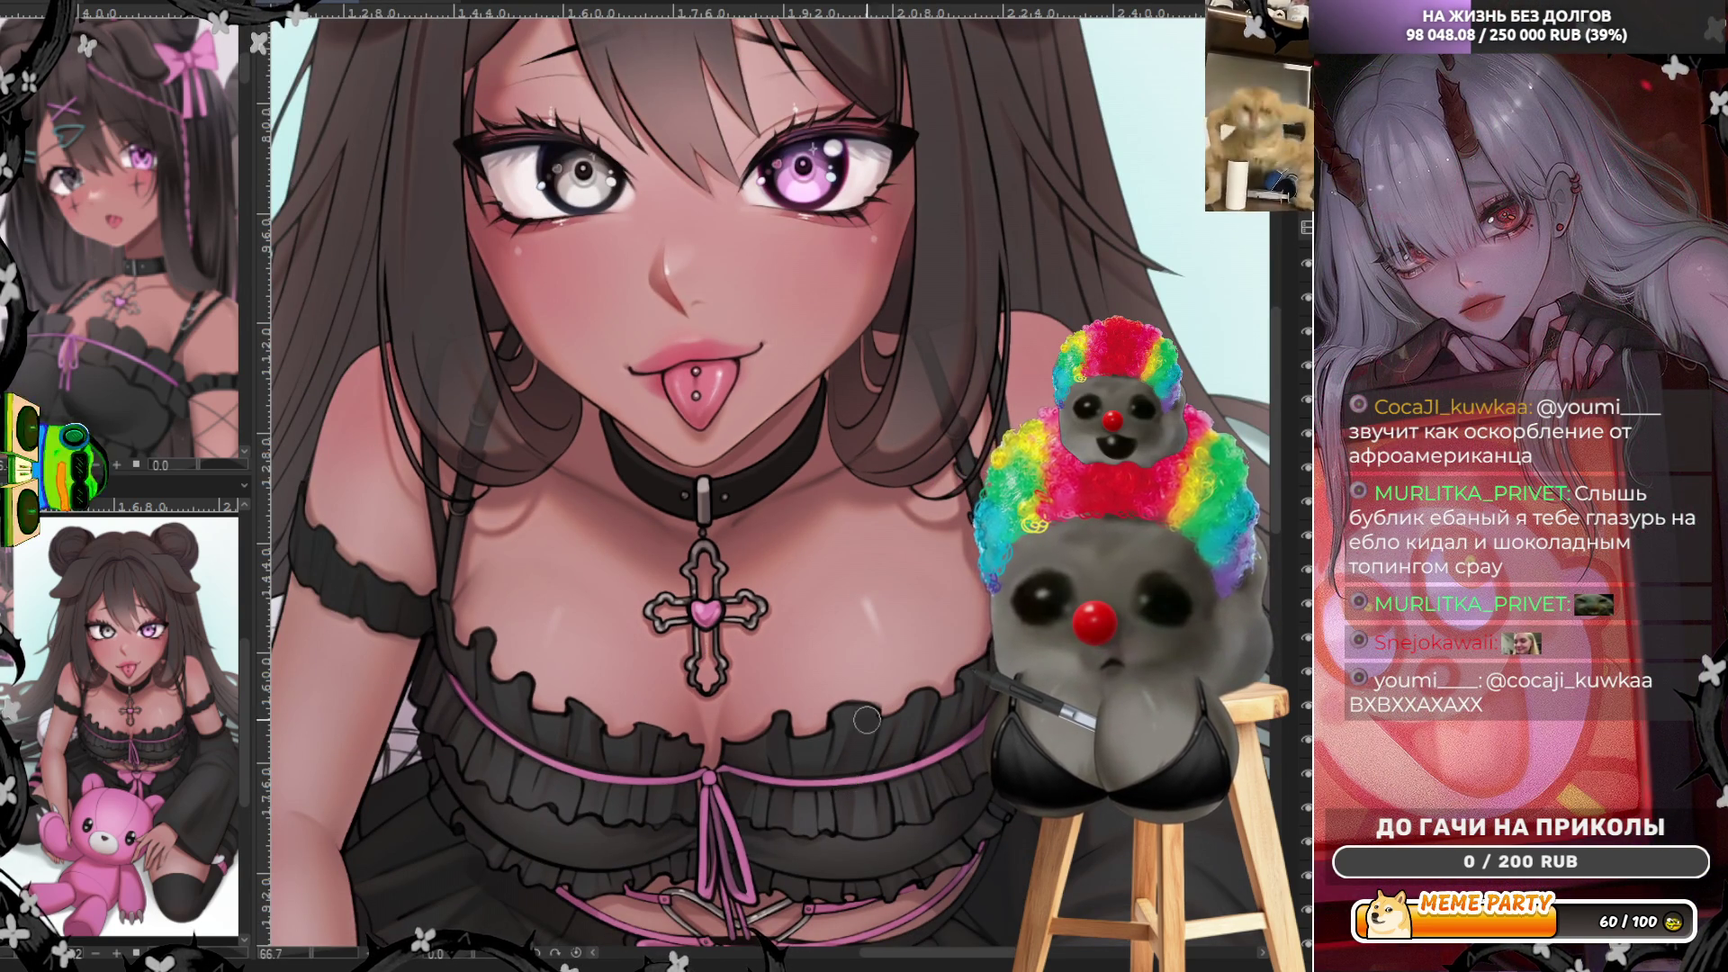
scroll(859, 738, down, 1)
scroll(838, 603, up, 2)
scroll(769, 482, up, 1)
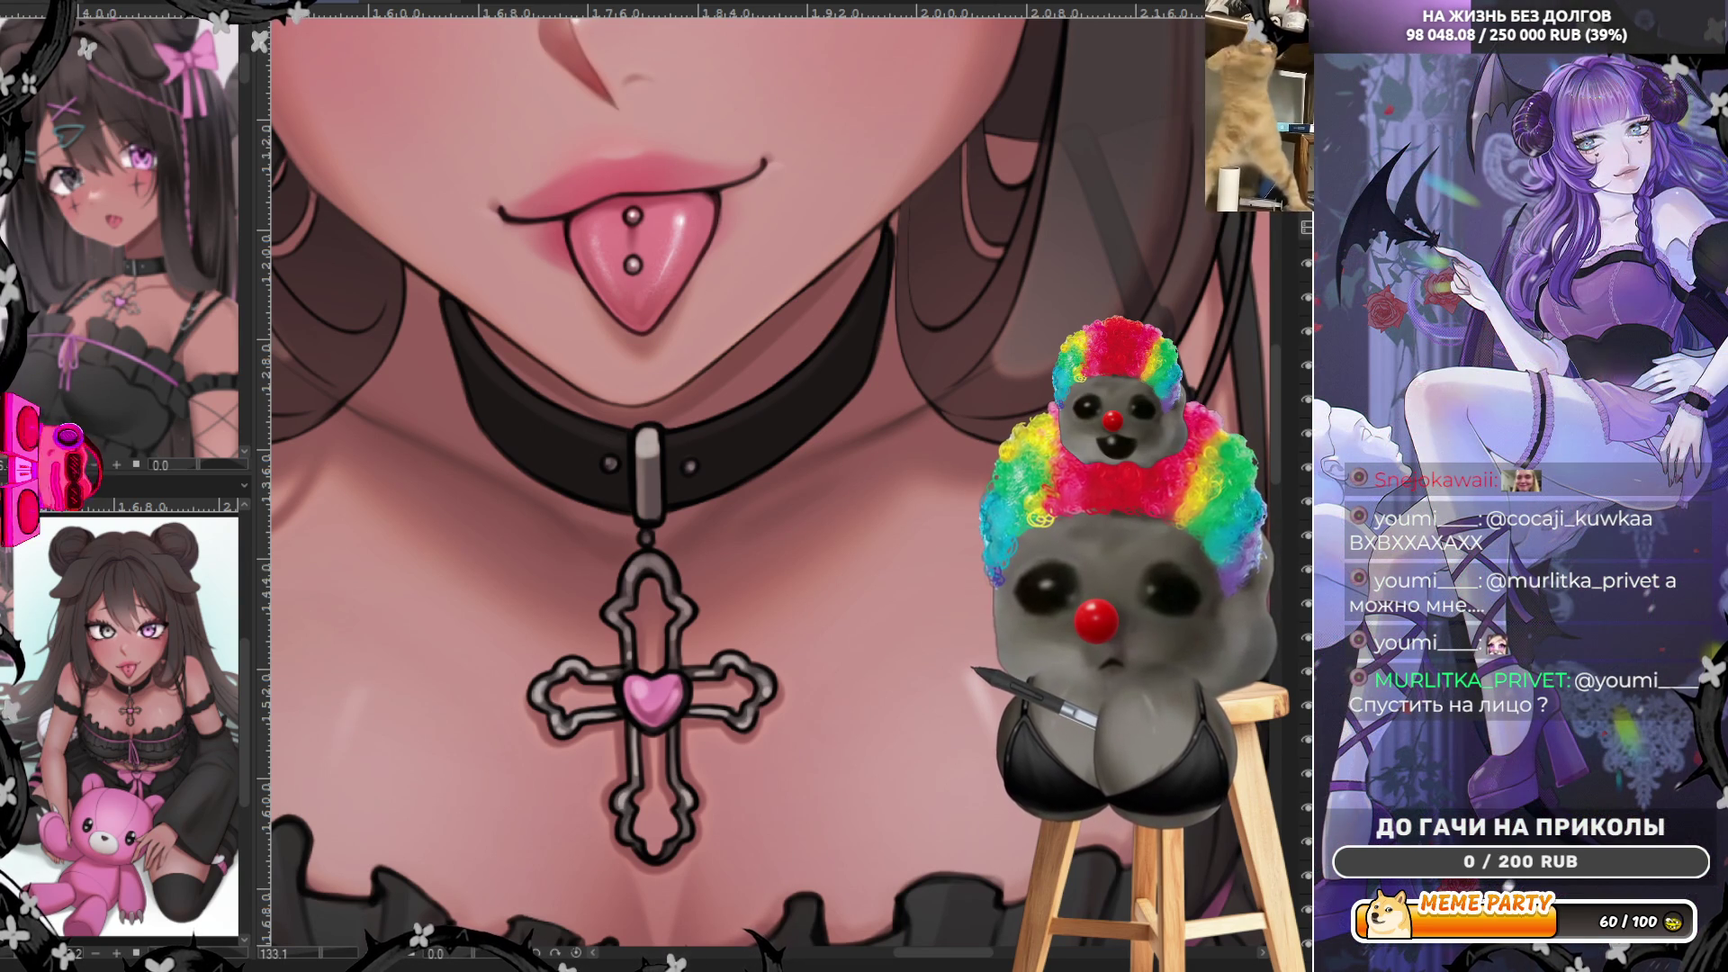
scroll(728, 487, down, 2)
scroll(729, 486, up, 2)
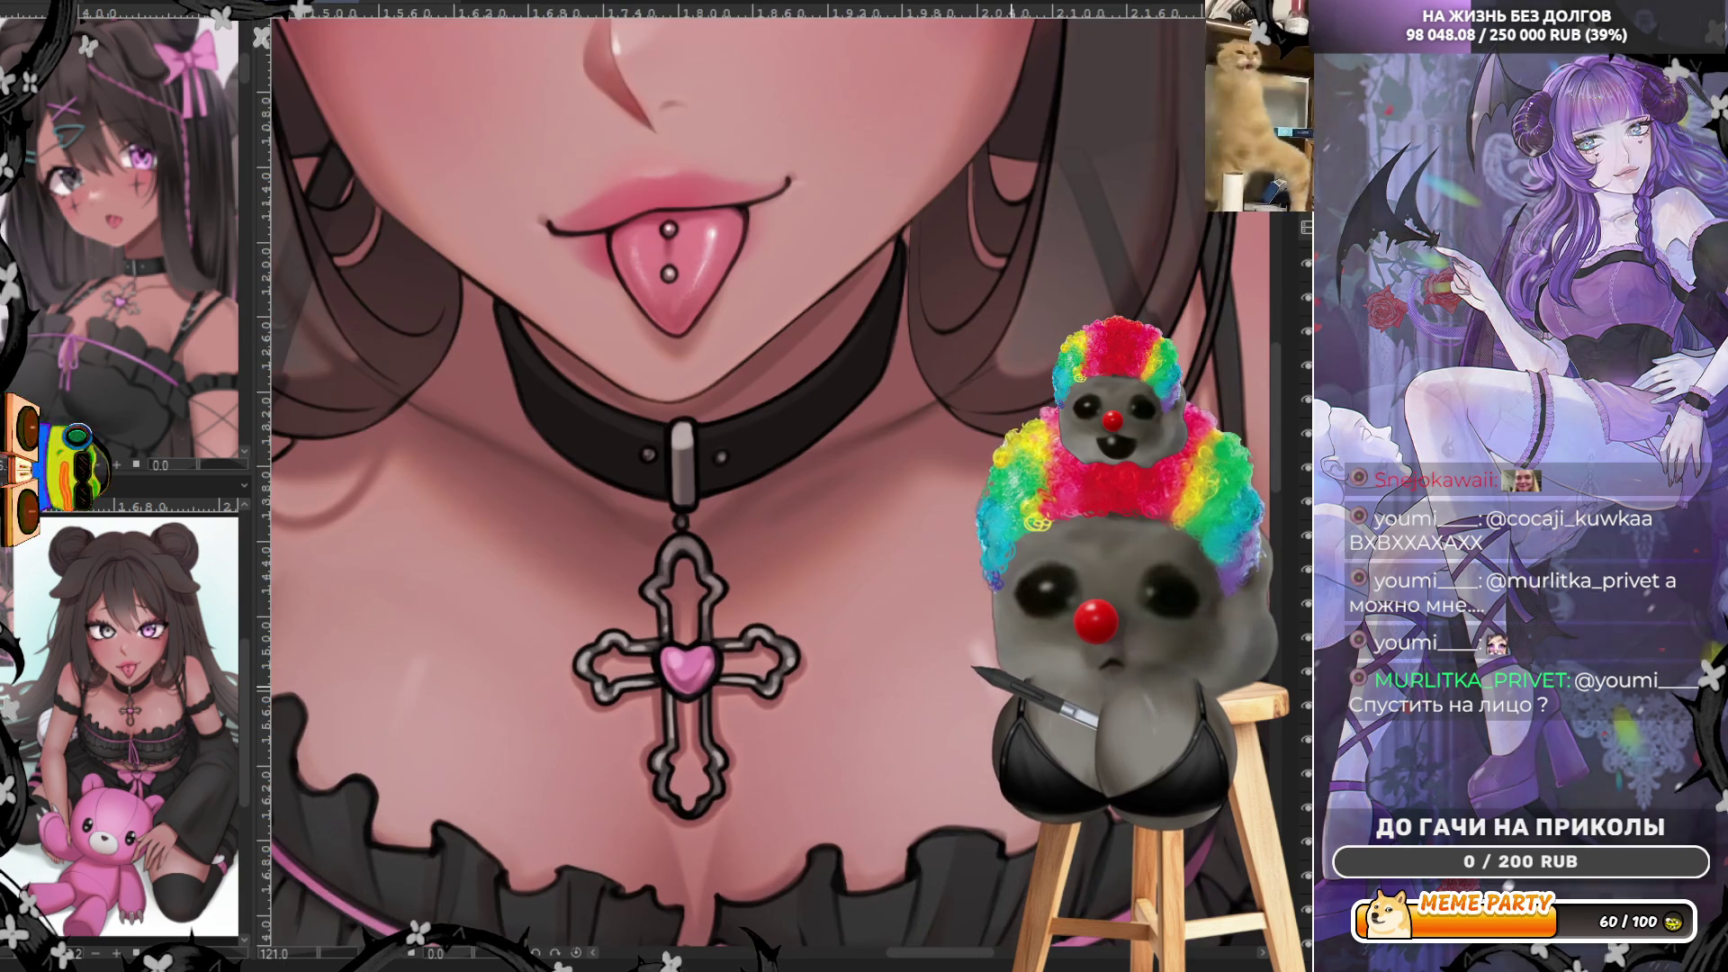
scroll(729, 486, down, 2)
scroll(729, 487, up, 2)
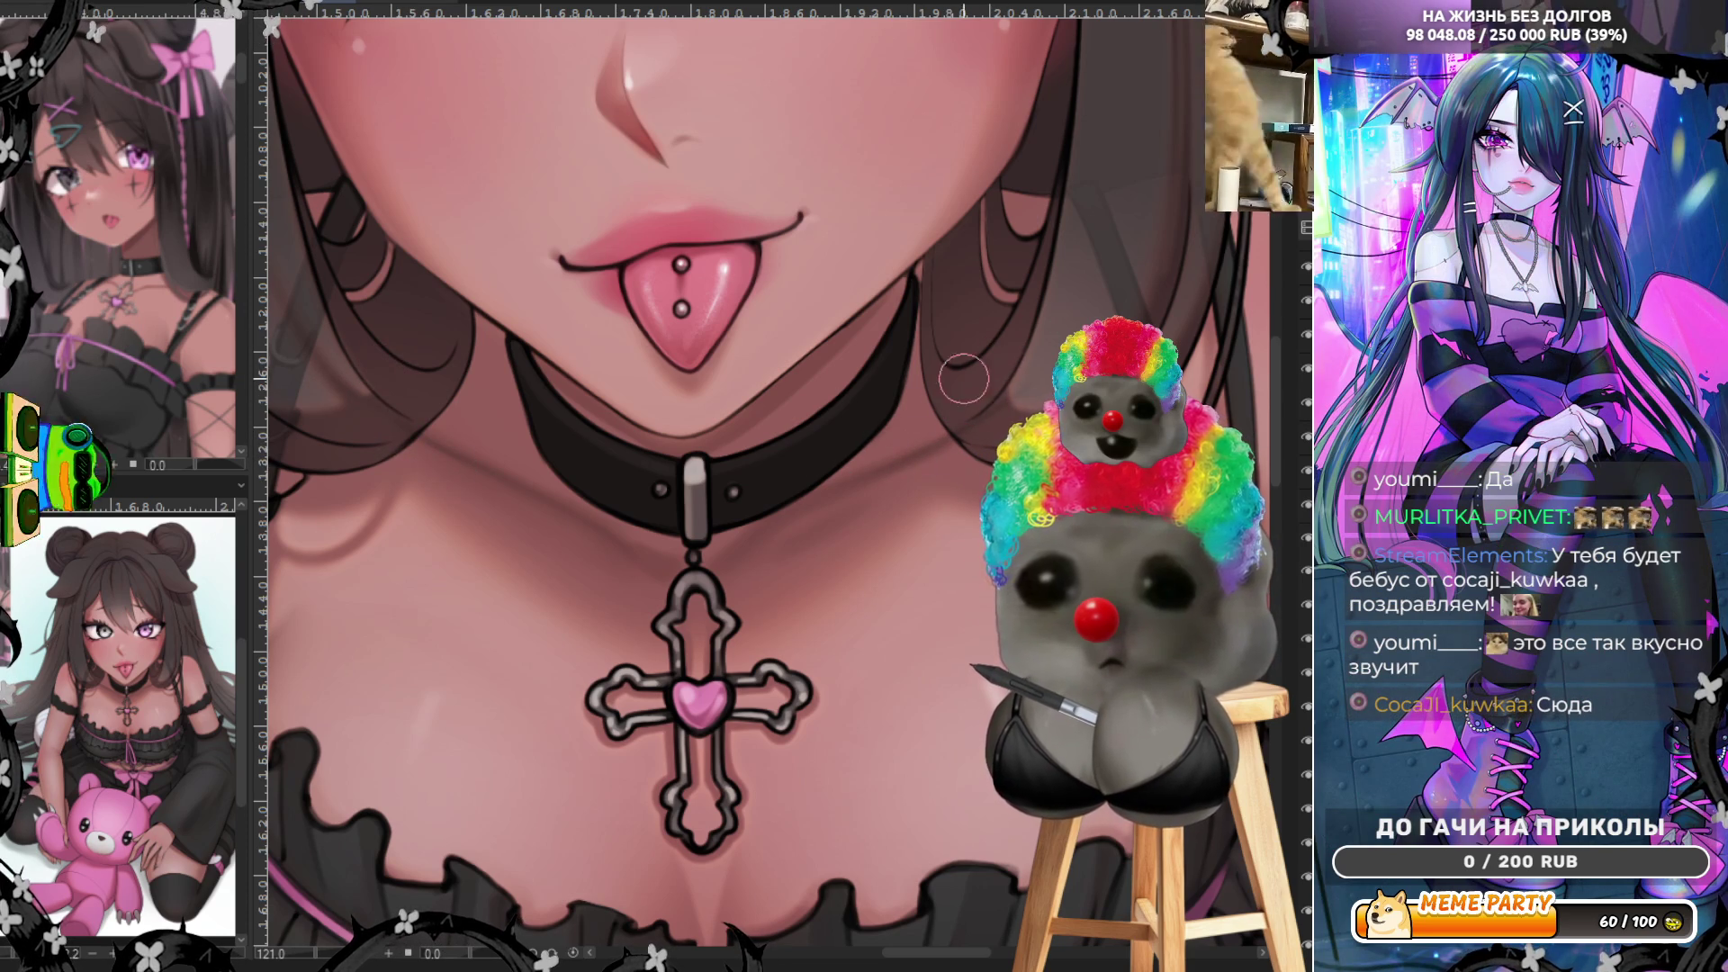
scroll(587, 432, up, 1)
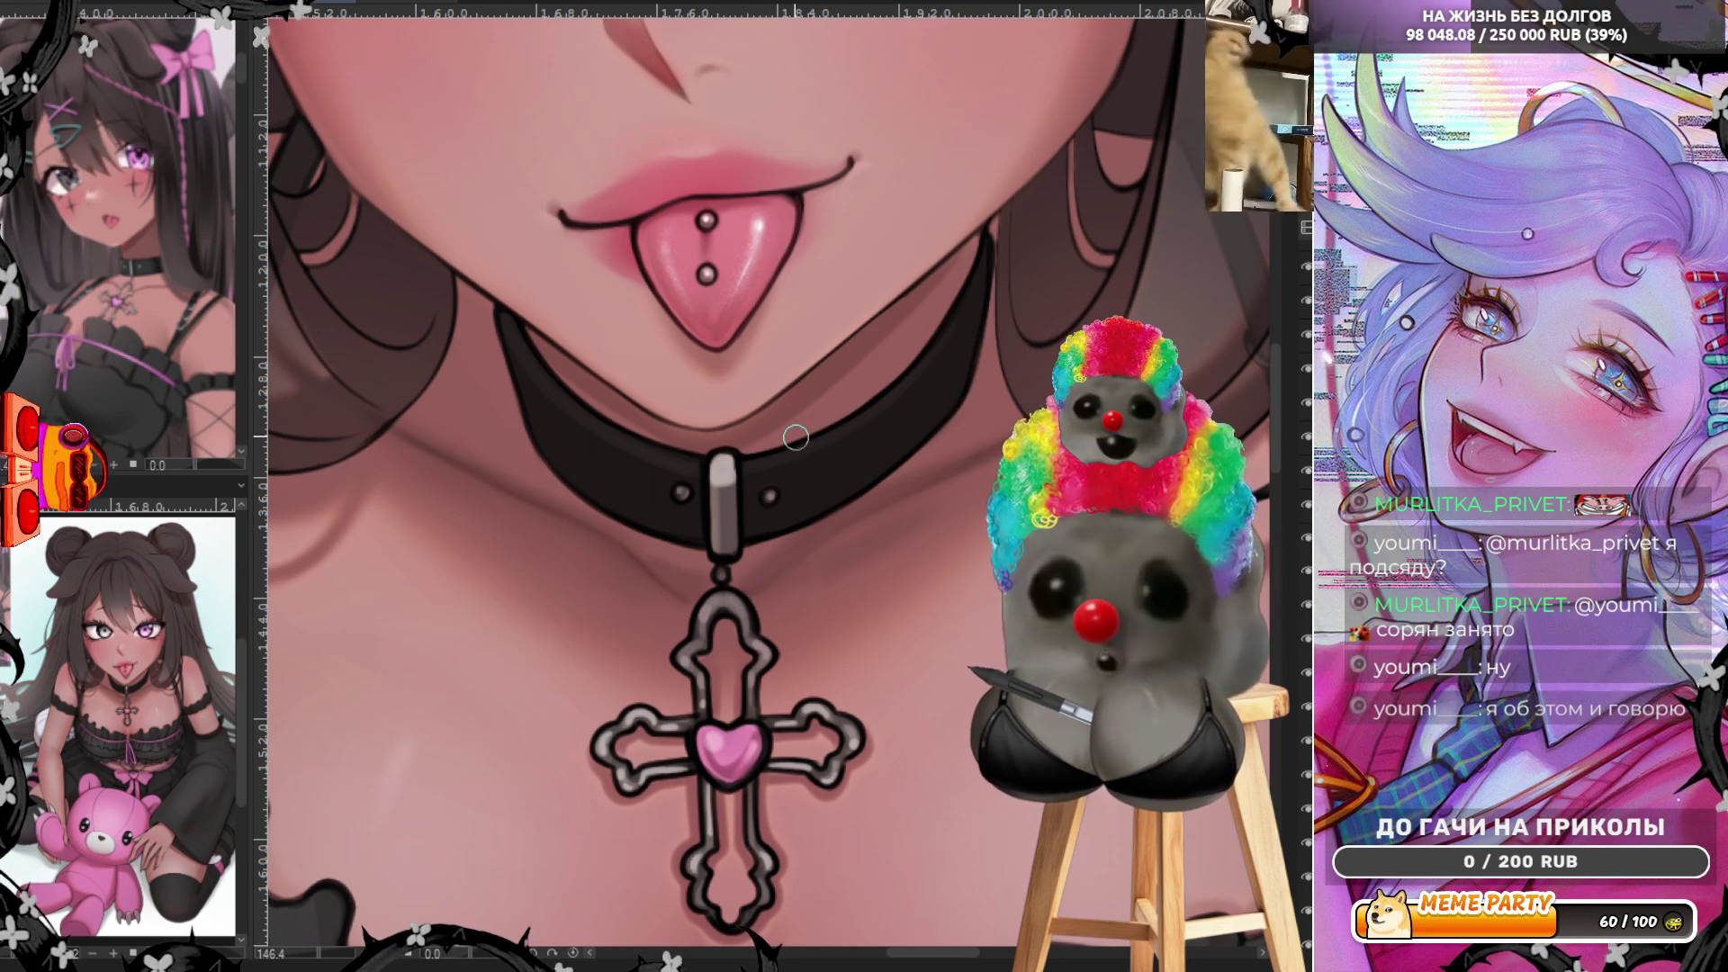
scroll(834, 454, down, 3)
scroll(834, 455, down, 1)
scroll(834, 455, up, 2)
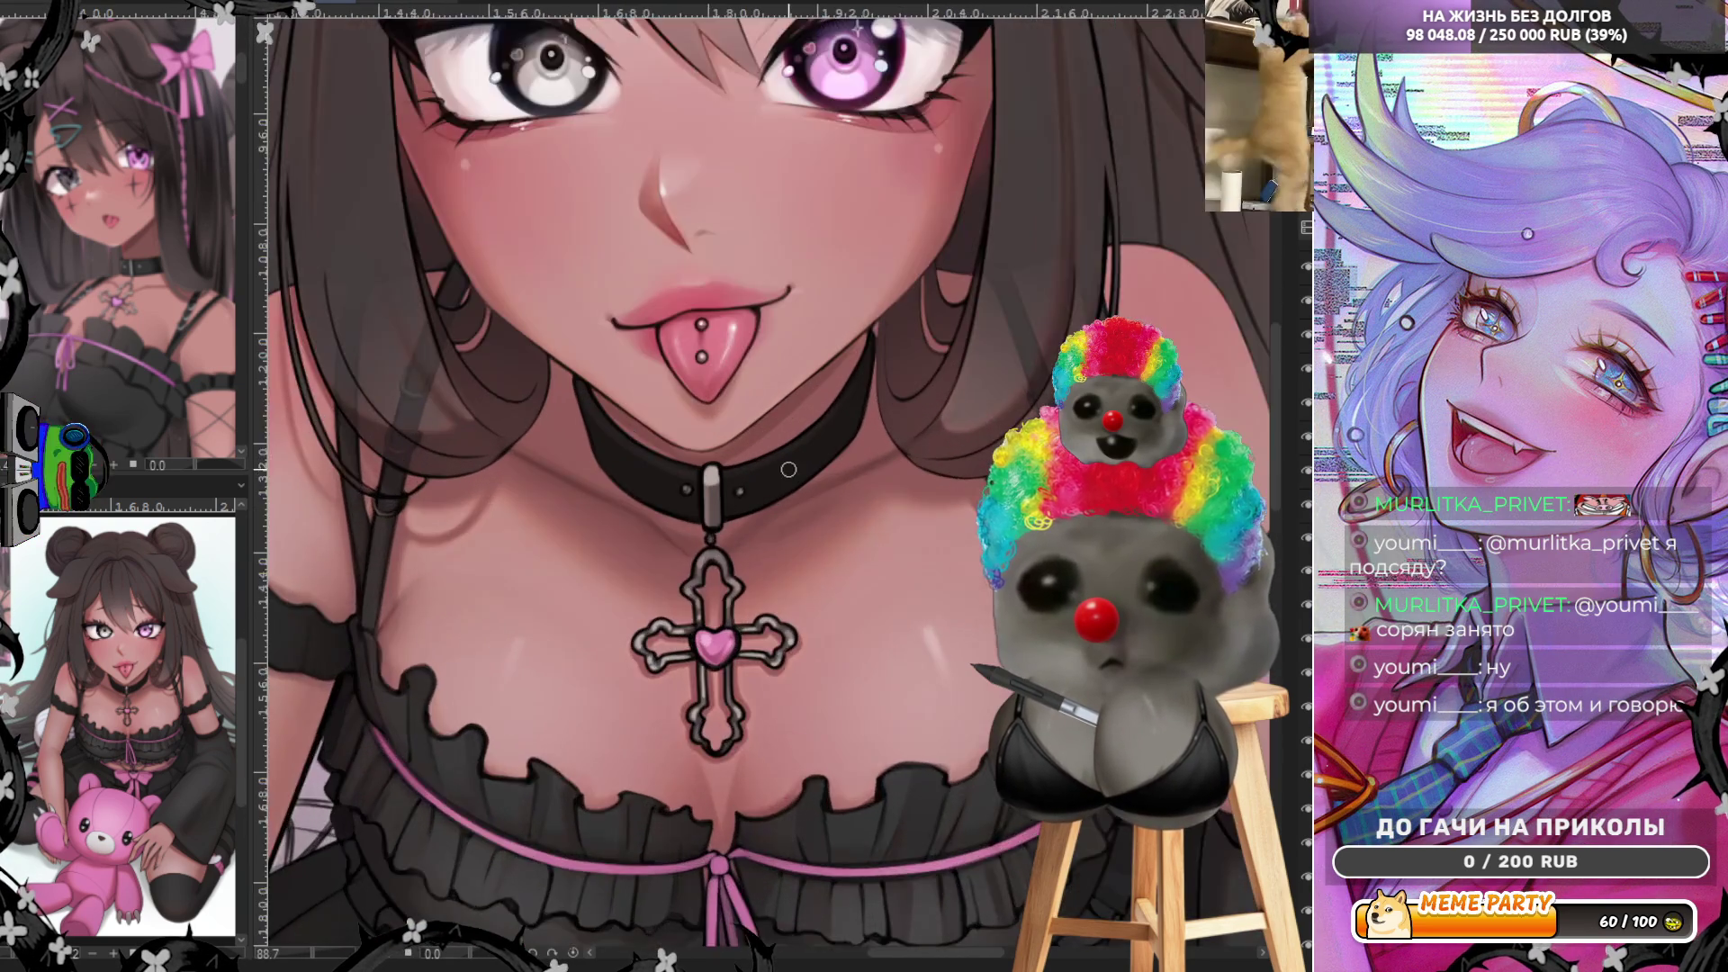
scroll(834, 456, up, 1)
scroll(835, 455, up, 1)
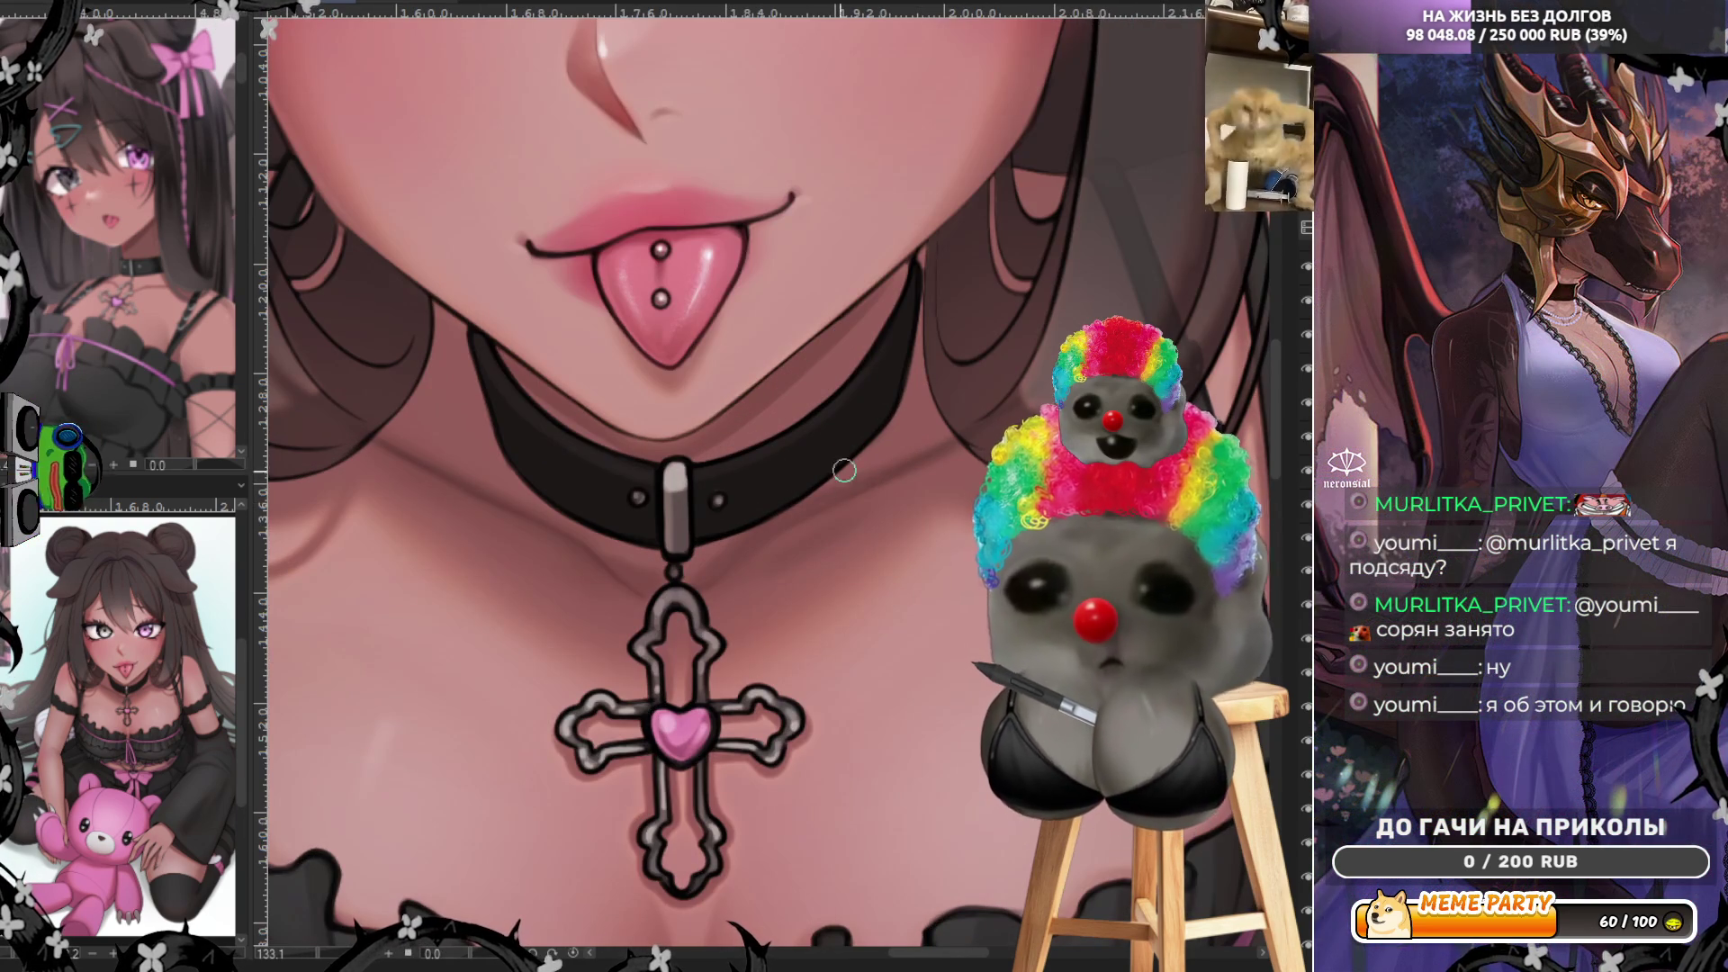
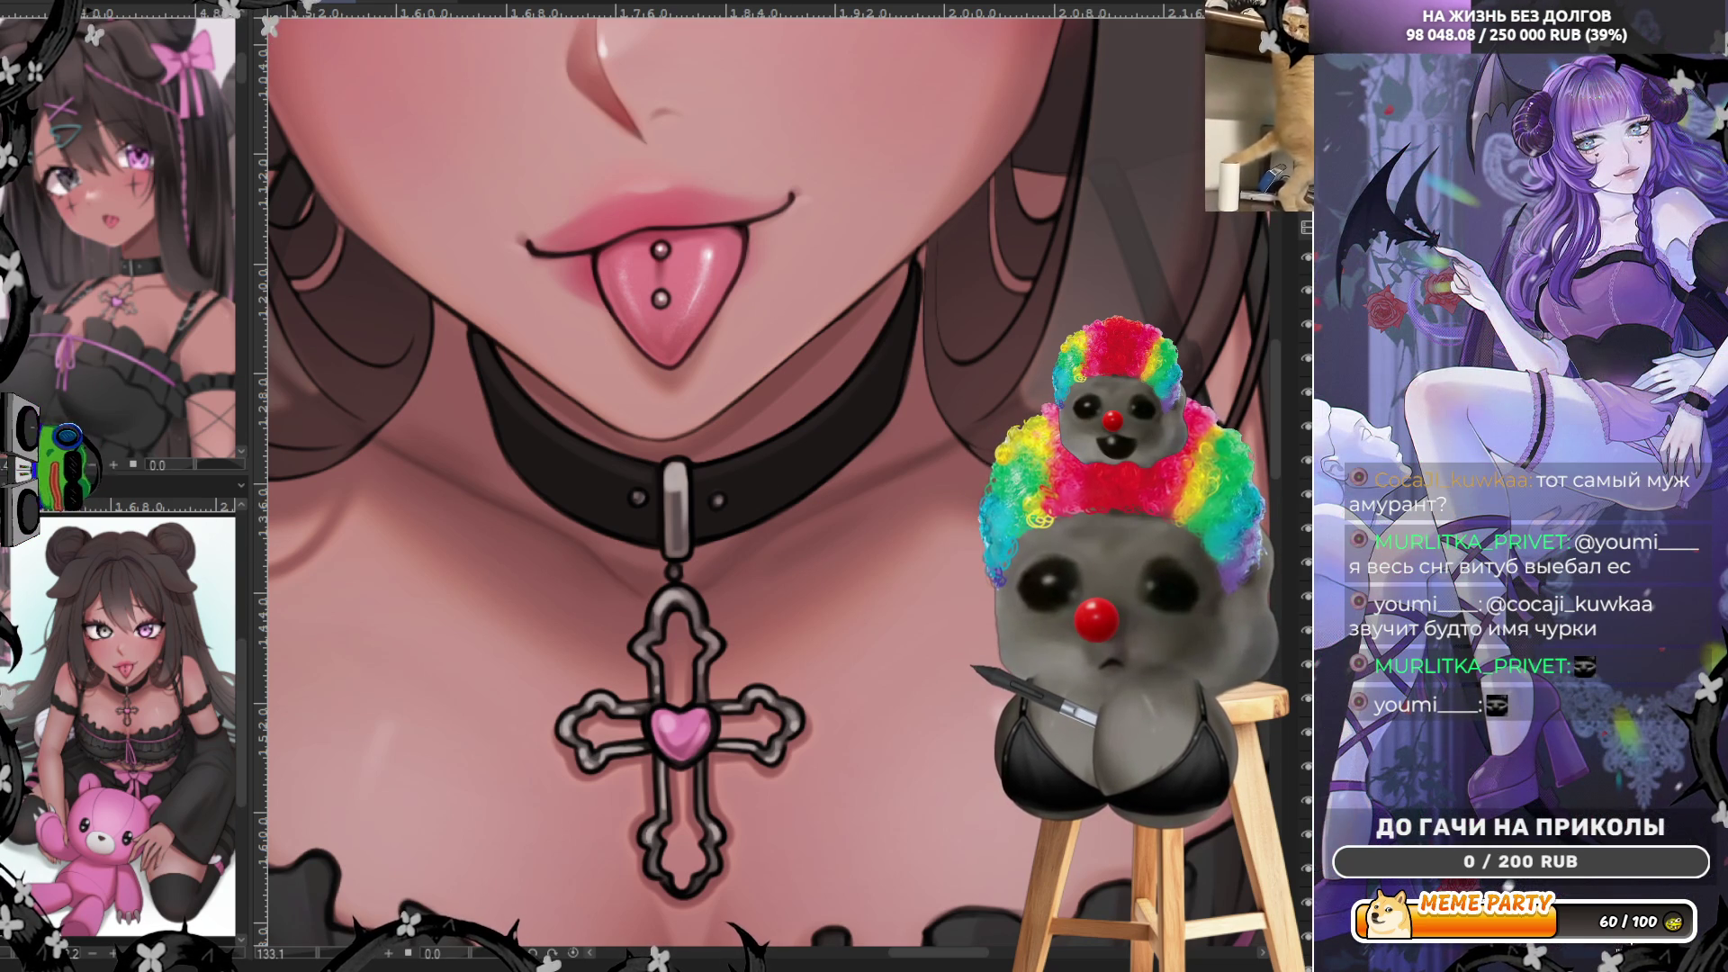
scroll(680, 596, up, 1)
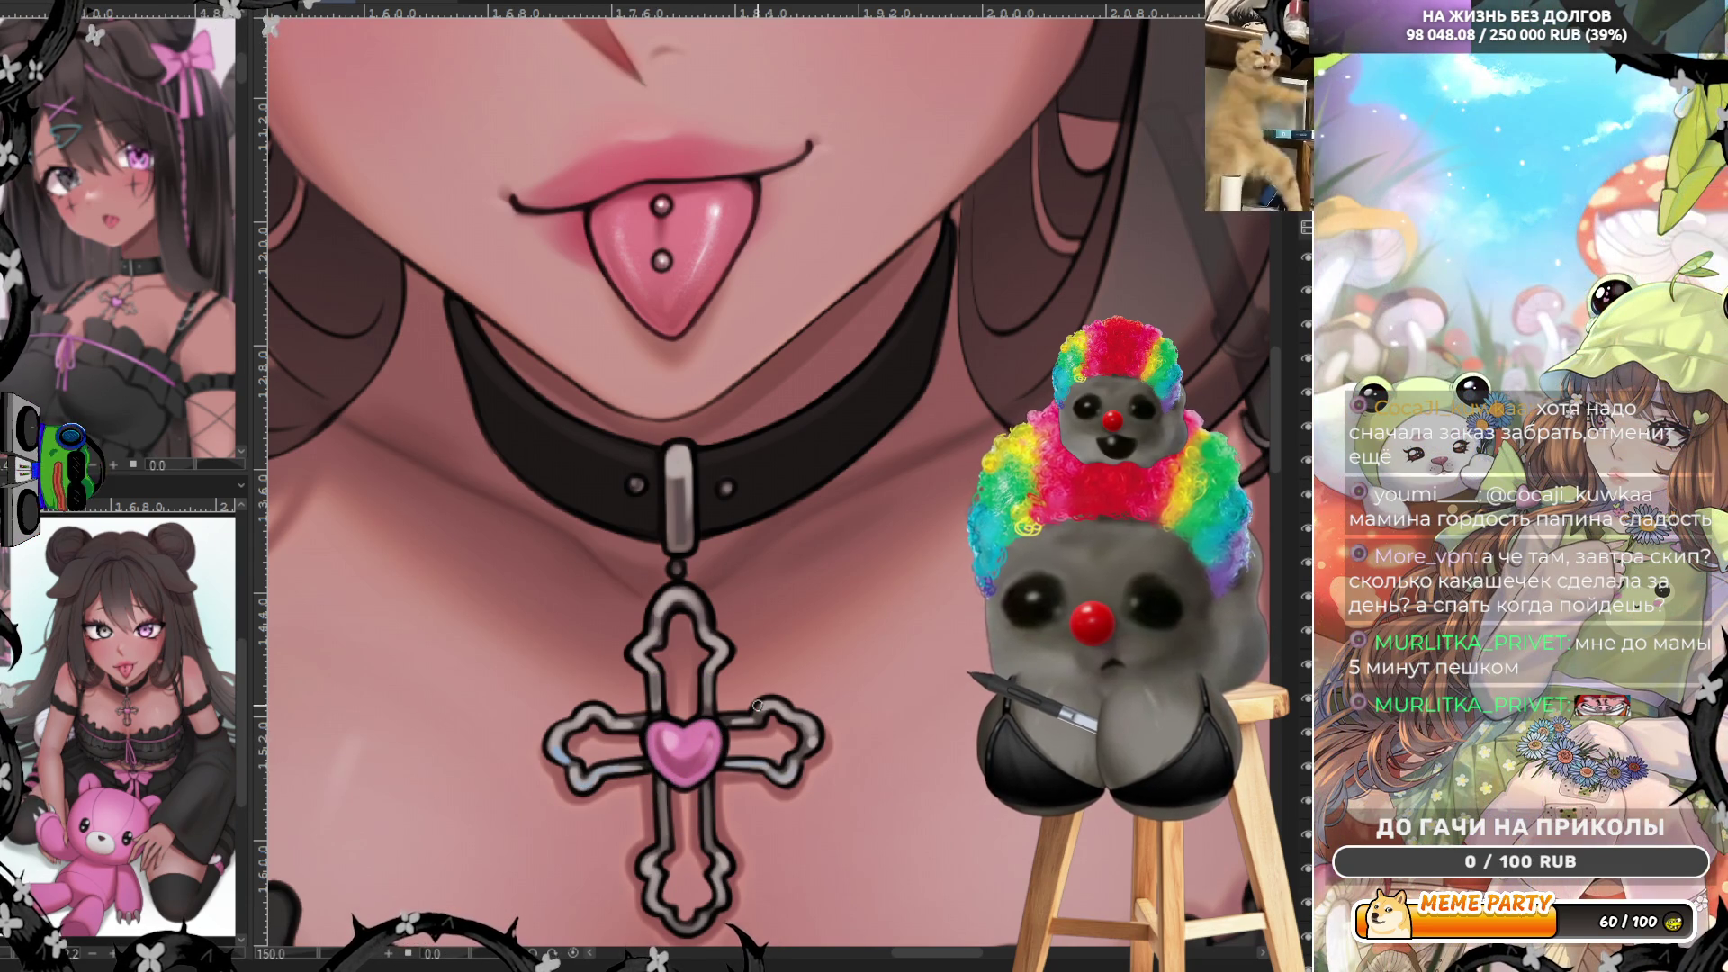
scroll(763, 493, down, 1)
scroll(762, 492, down, 1)
scroll(763, 493, down, 1)
scroll(776, 592, up, 2)
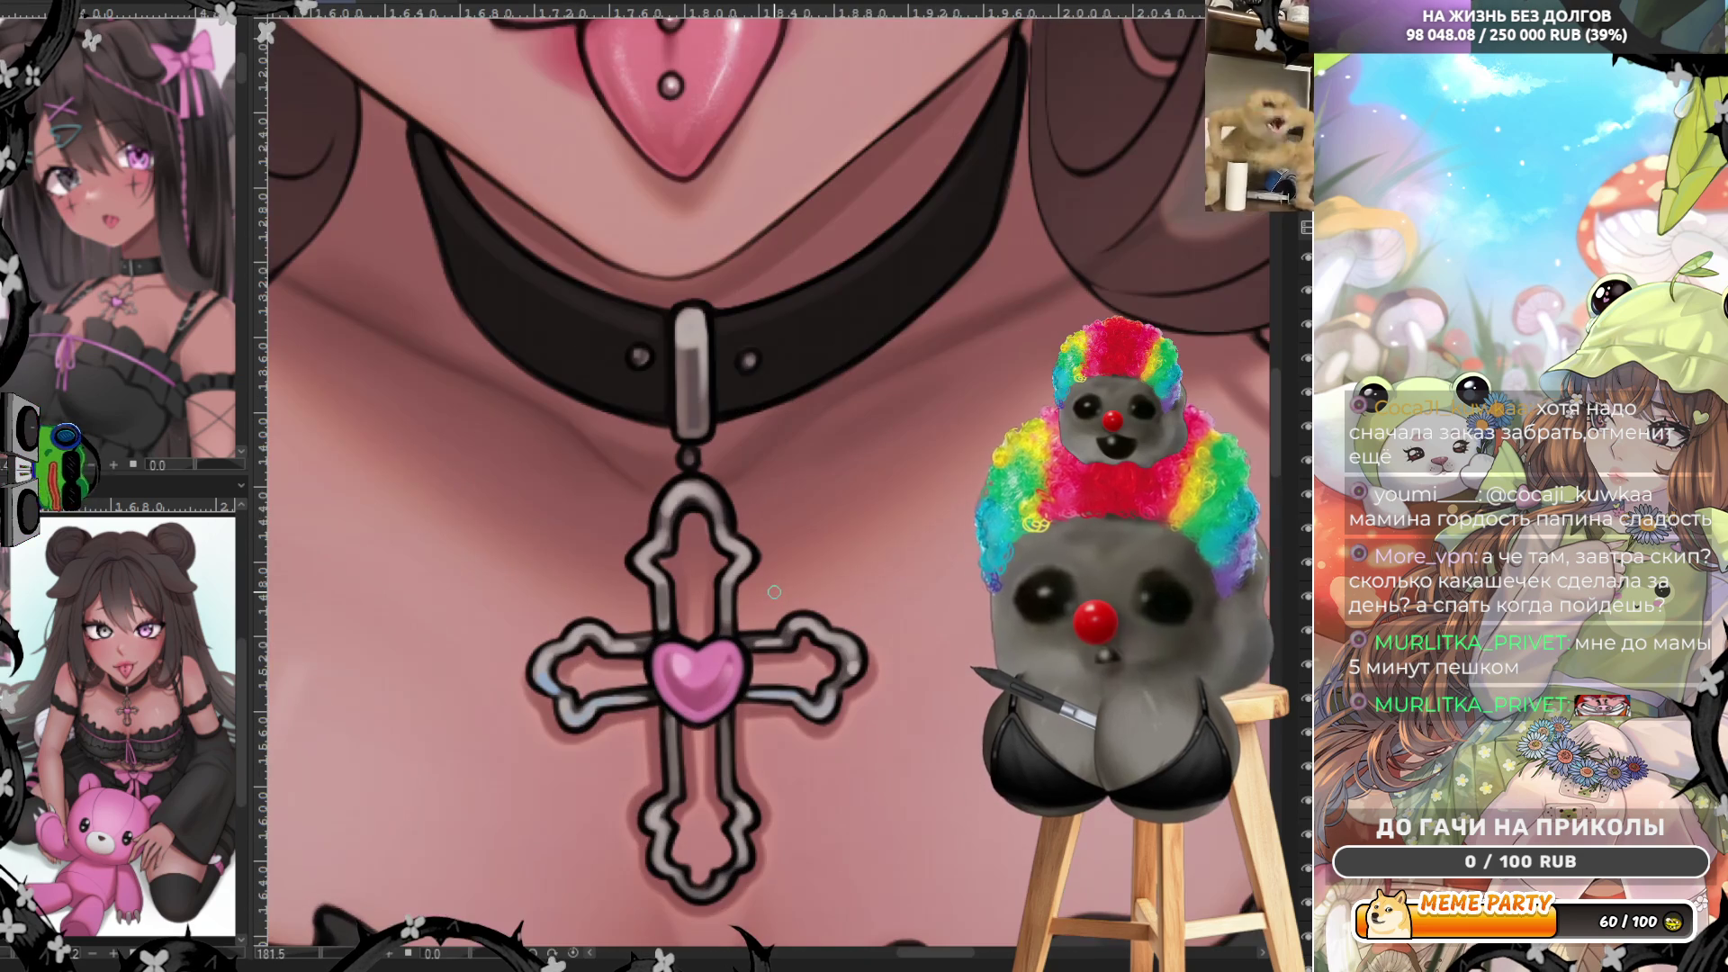
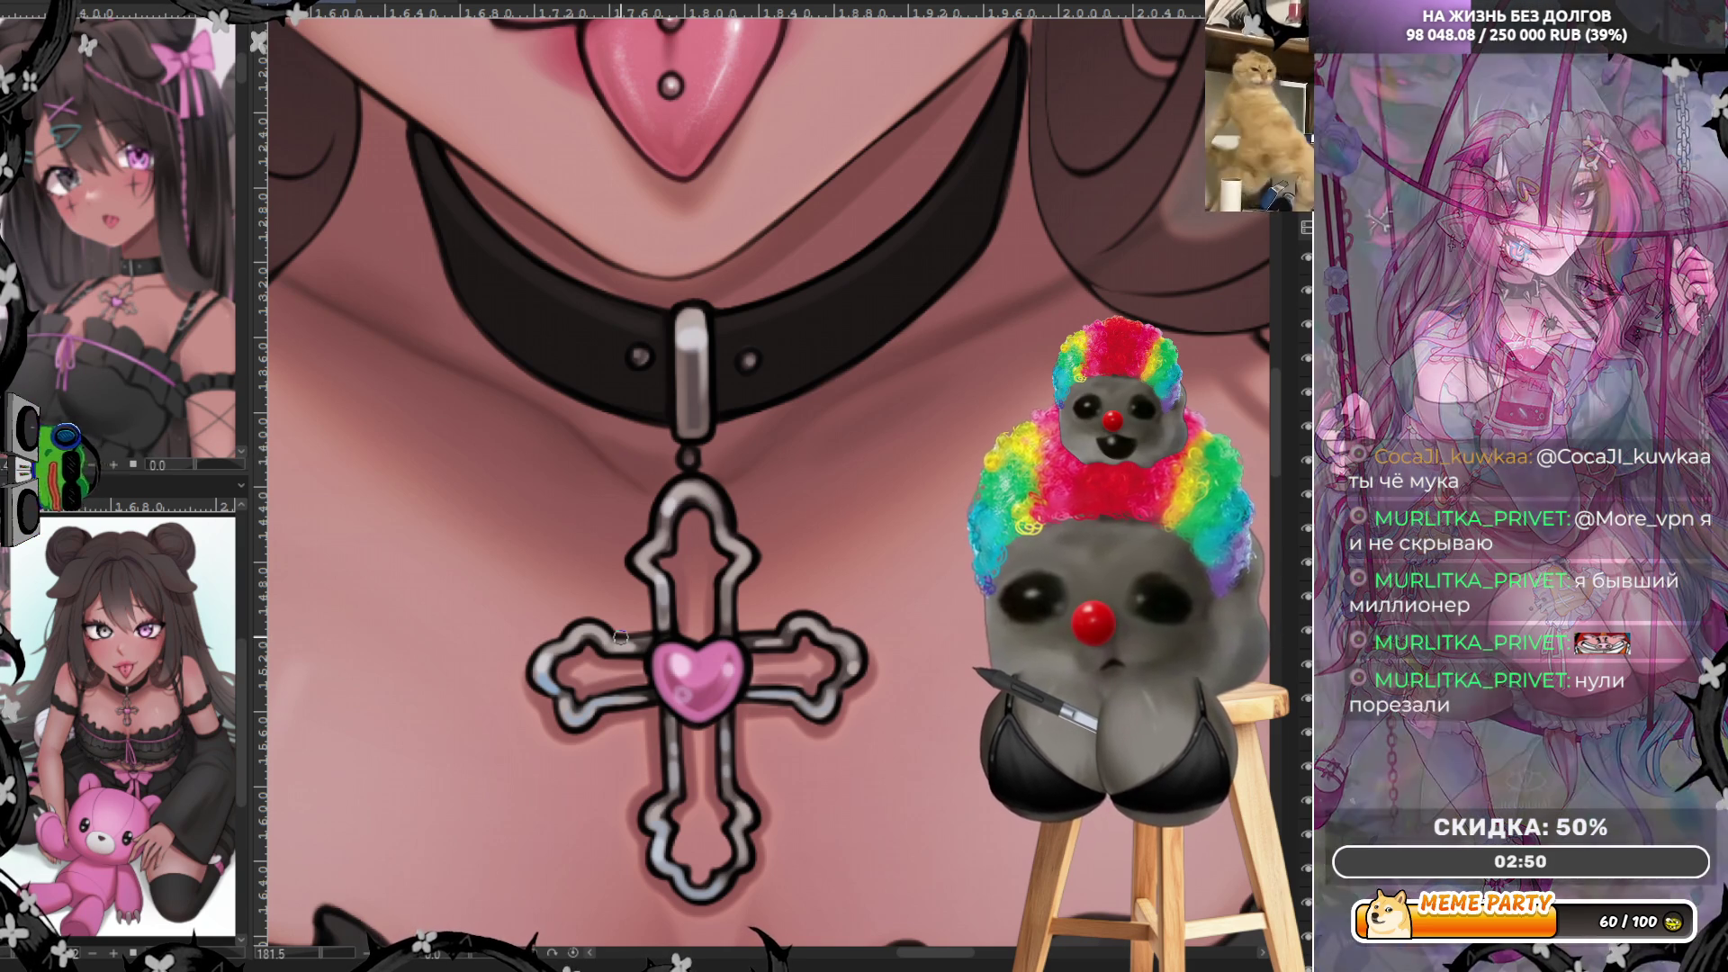
- Compare the hair layer on and off, then paint darker strands beside the face with a larger brush
key(ctrl+minus)
key(ctrl+minus)
key(ctrl+minus)
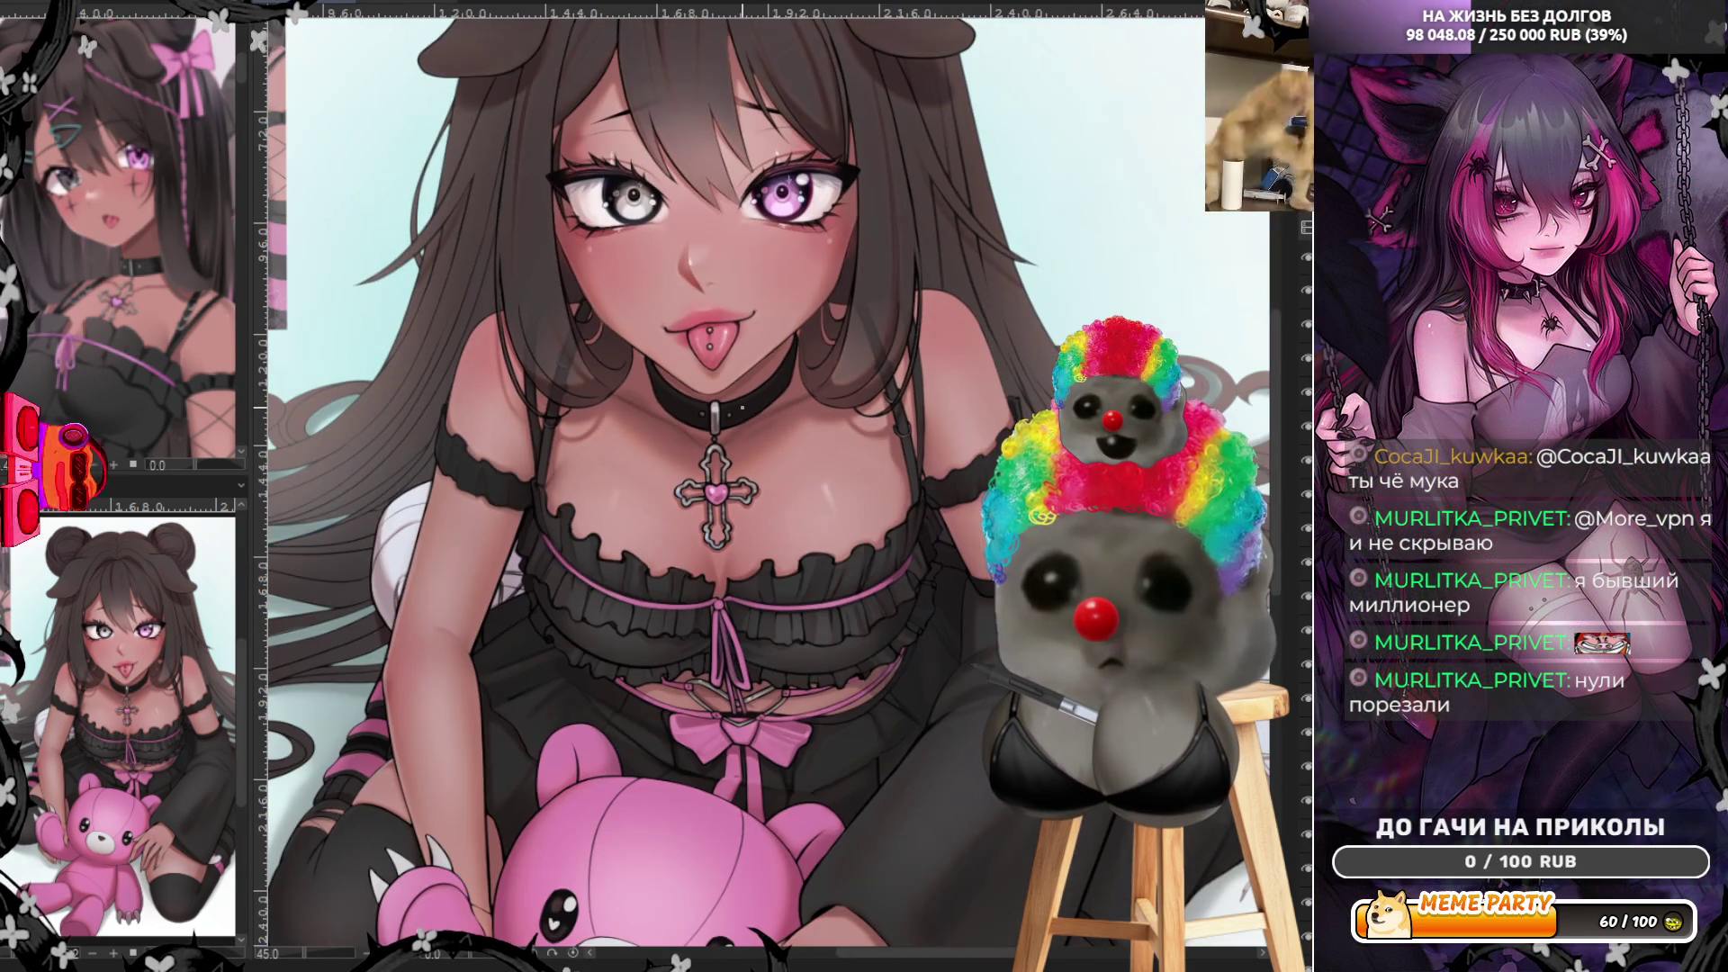
key(ctrl+minus)
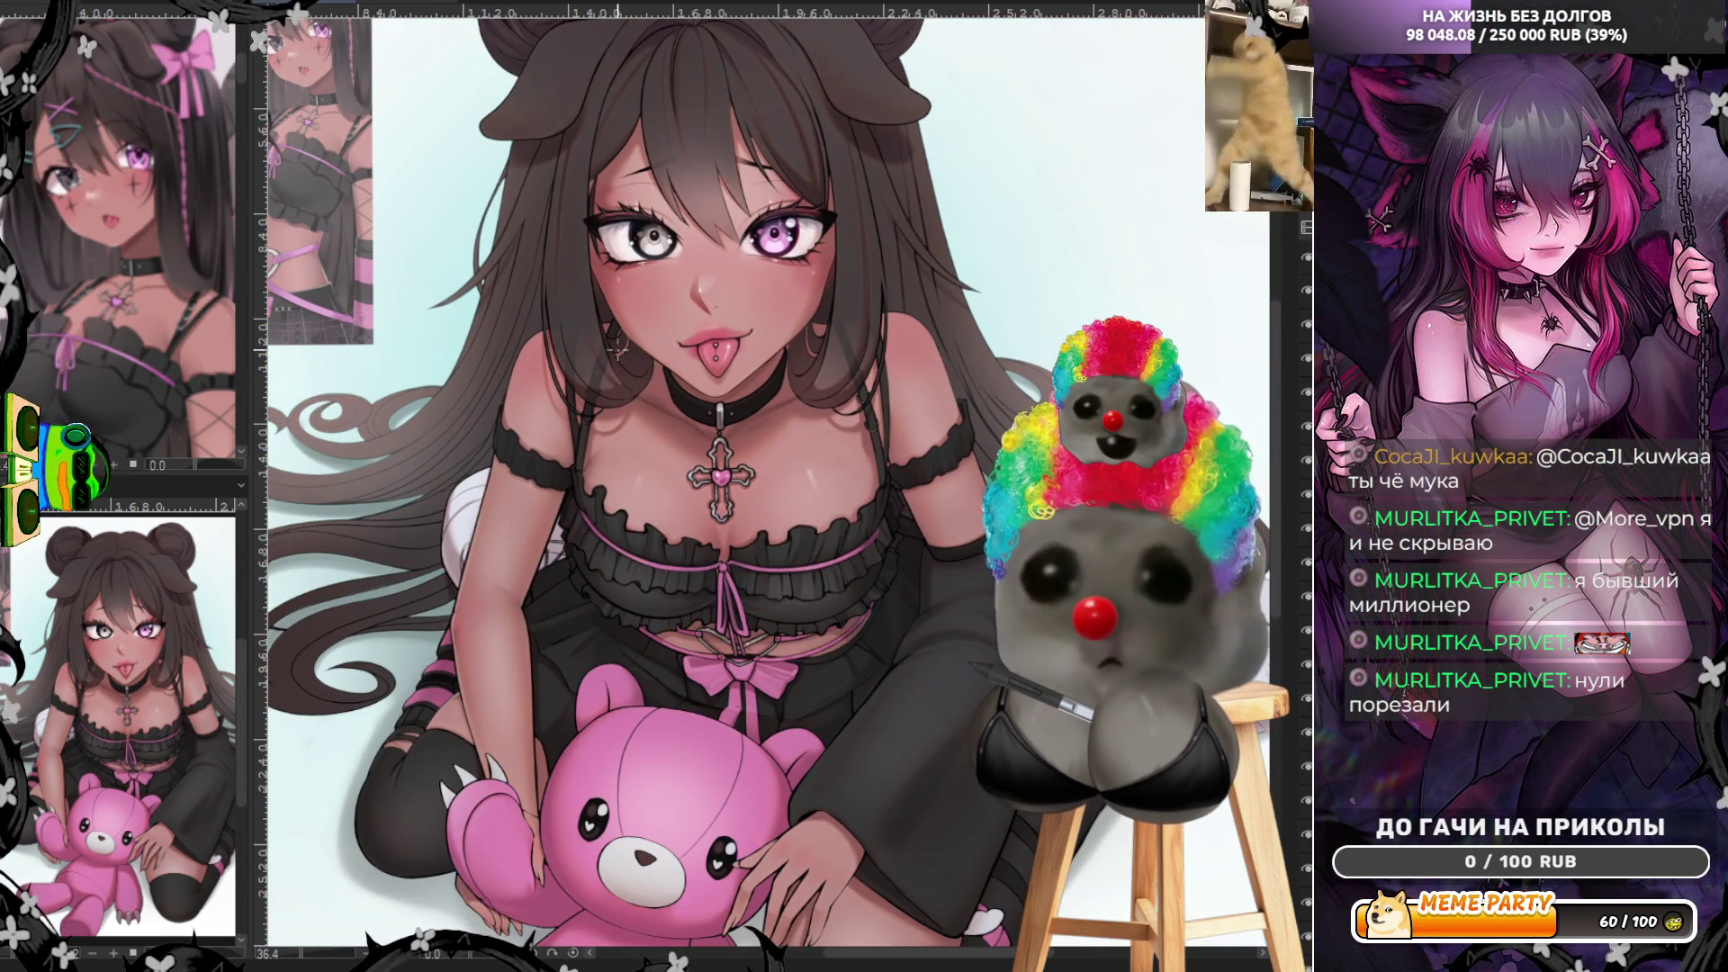
scroll(630, 434, up, 2)
scroll(630, 434, up, 2)
scroll(630, 432, up, 2)
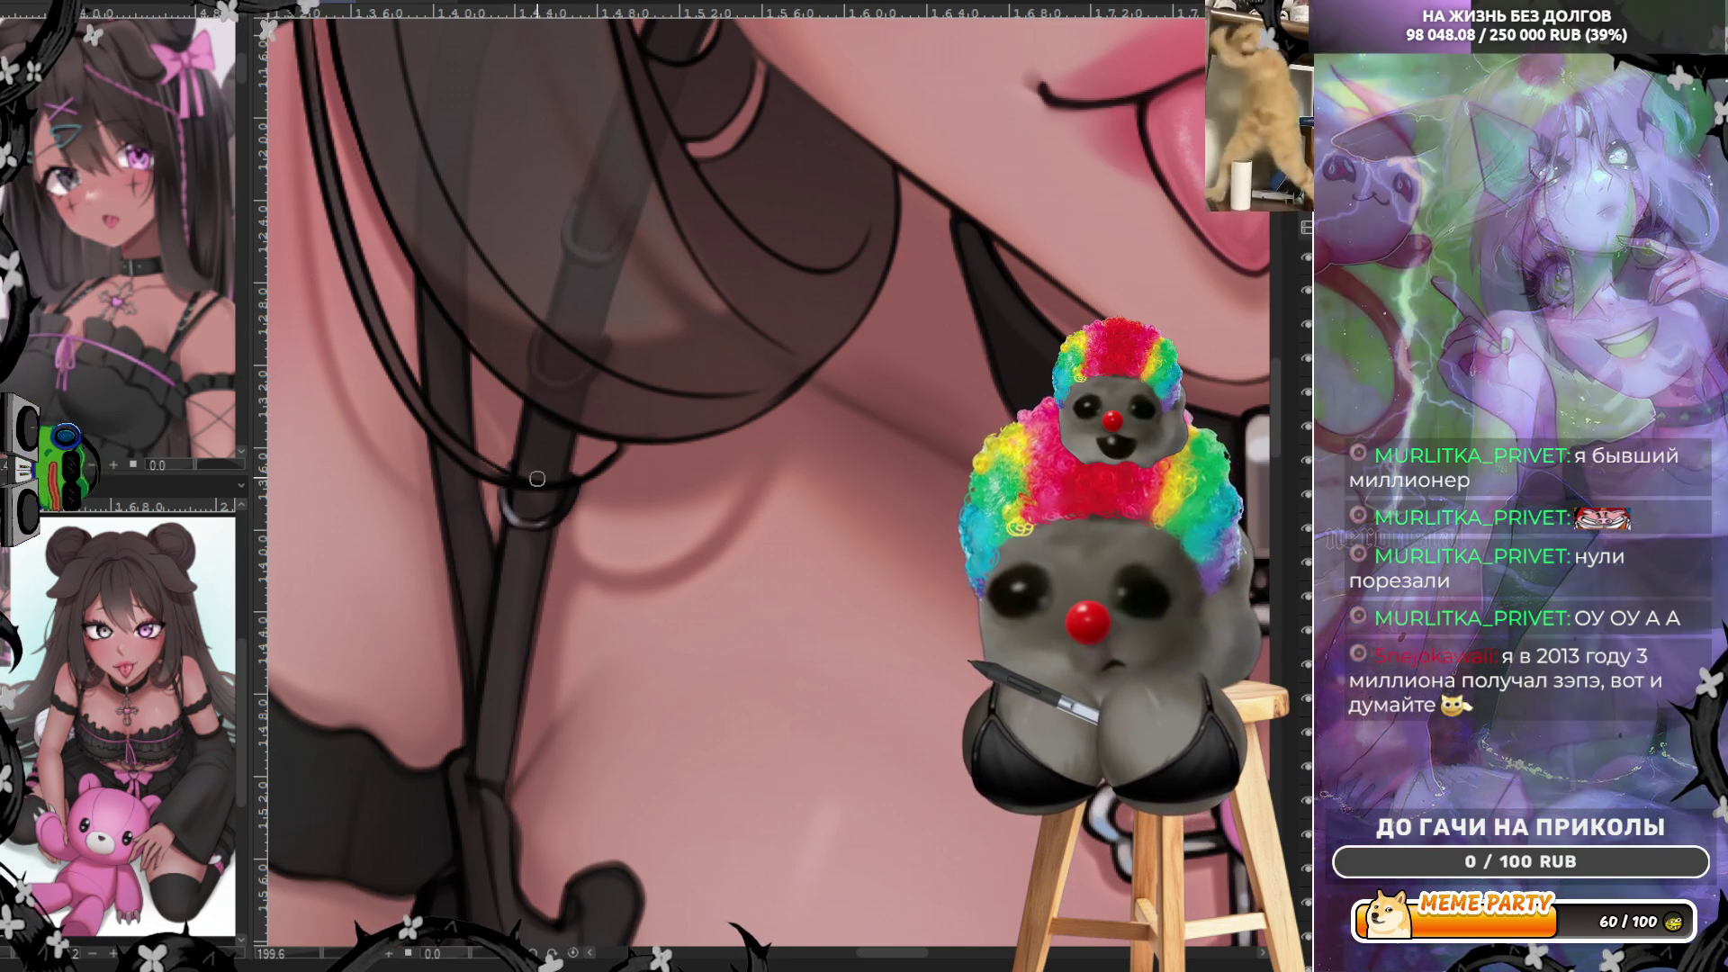
scroll(568, 522, down, 3)
scroll(538, 472, down, 5)
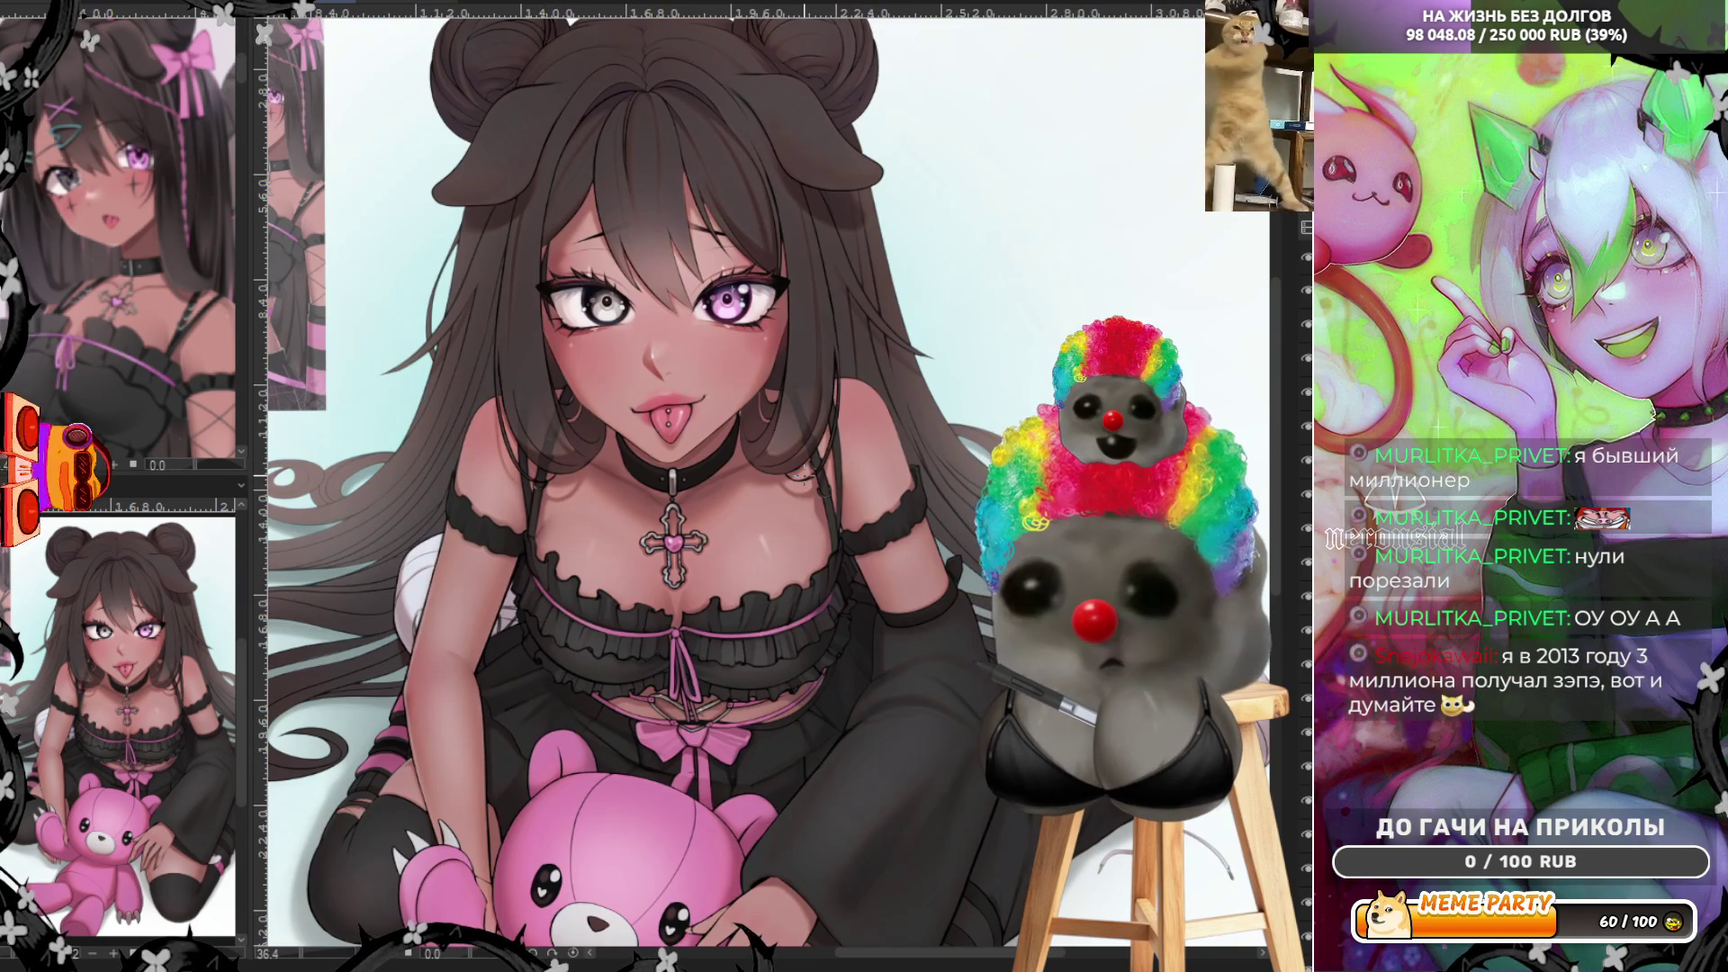
scroll(819, 603, up, 2)
scroll(819, 604, up, 2)
scroll(818, 603, up, 2)
scroll(818, 603, up, 1)
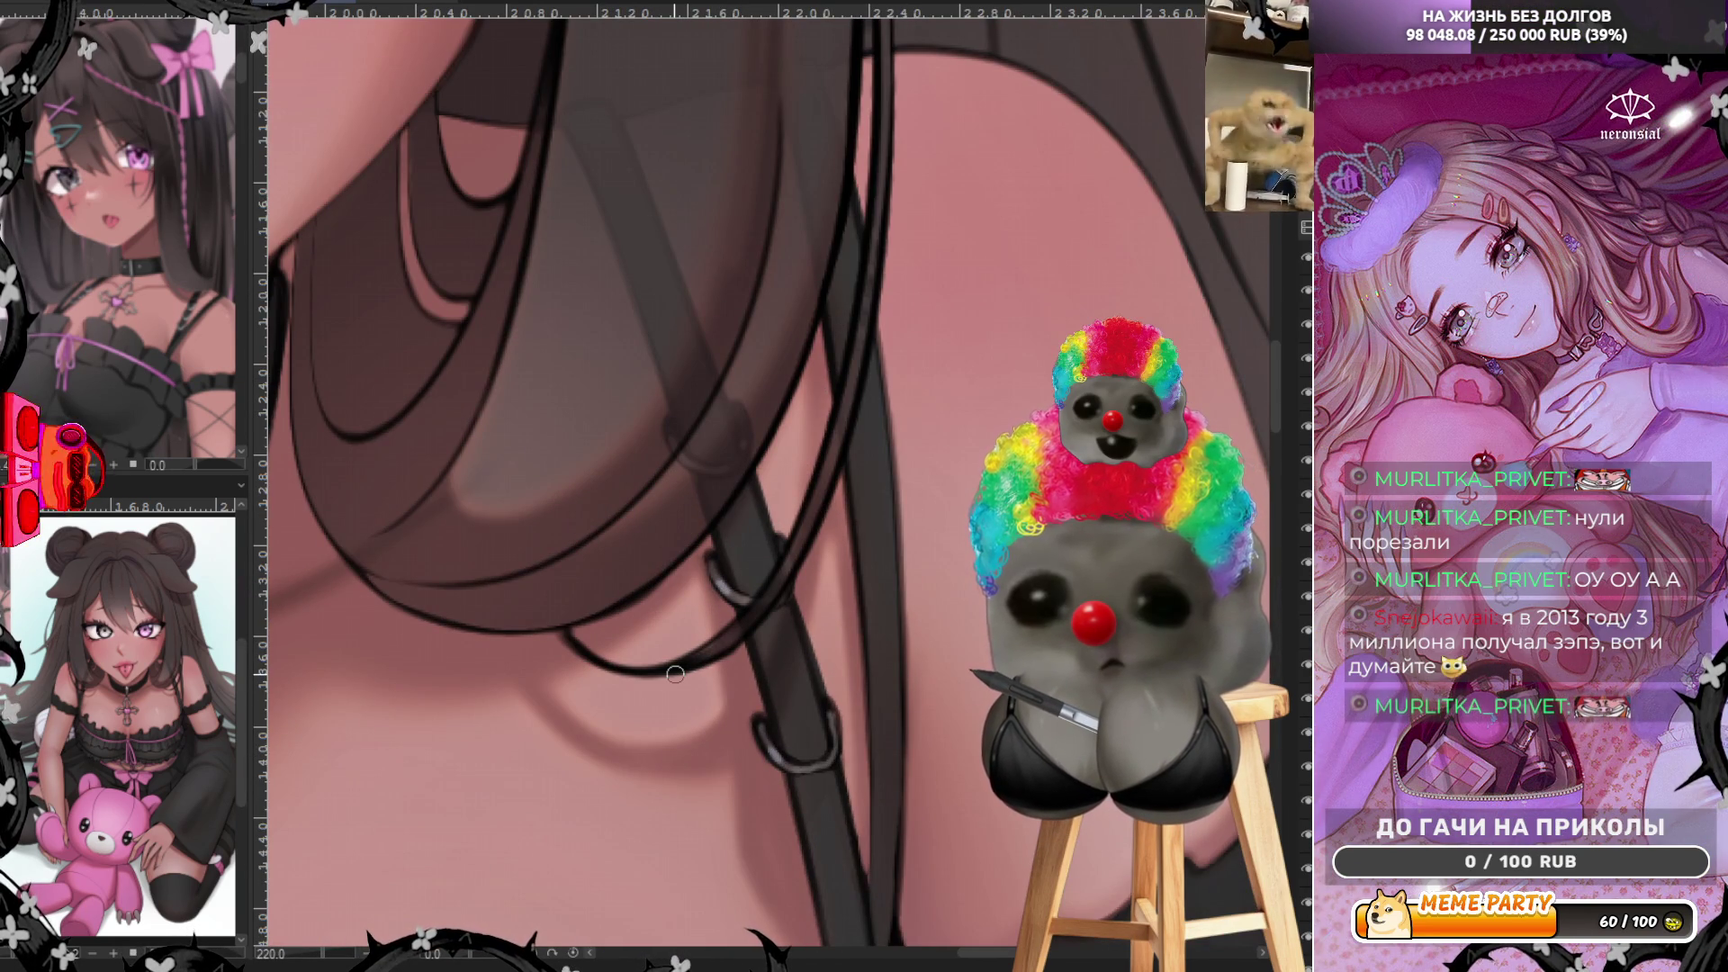
scroll(775, 458, down, 3)
scroll(775, 458, down, 2)
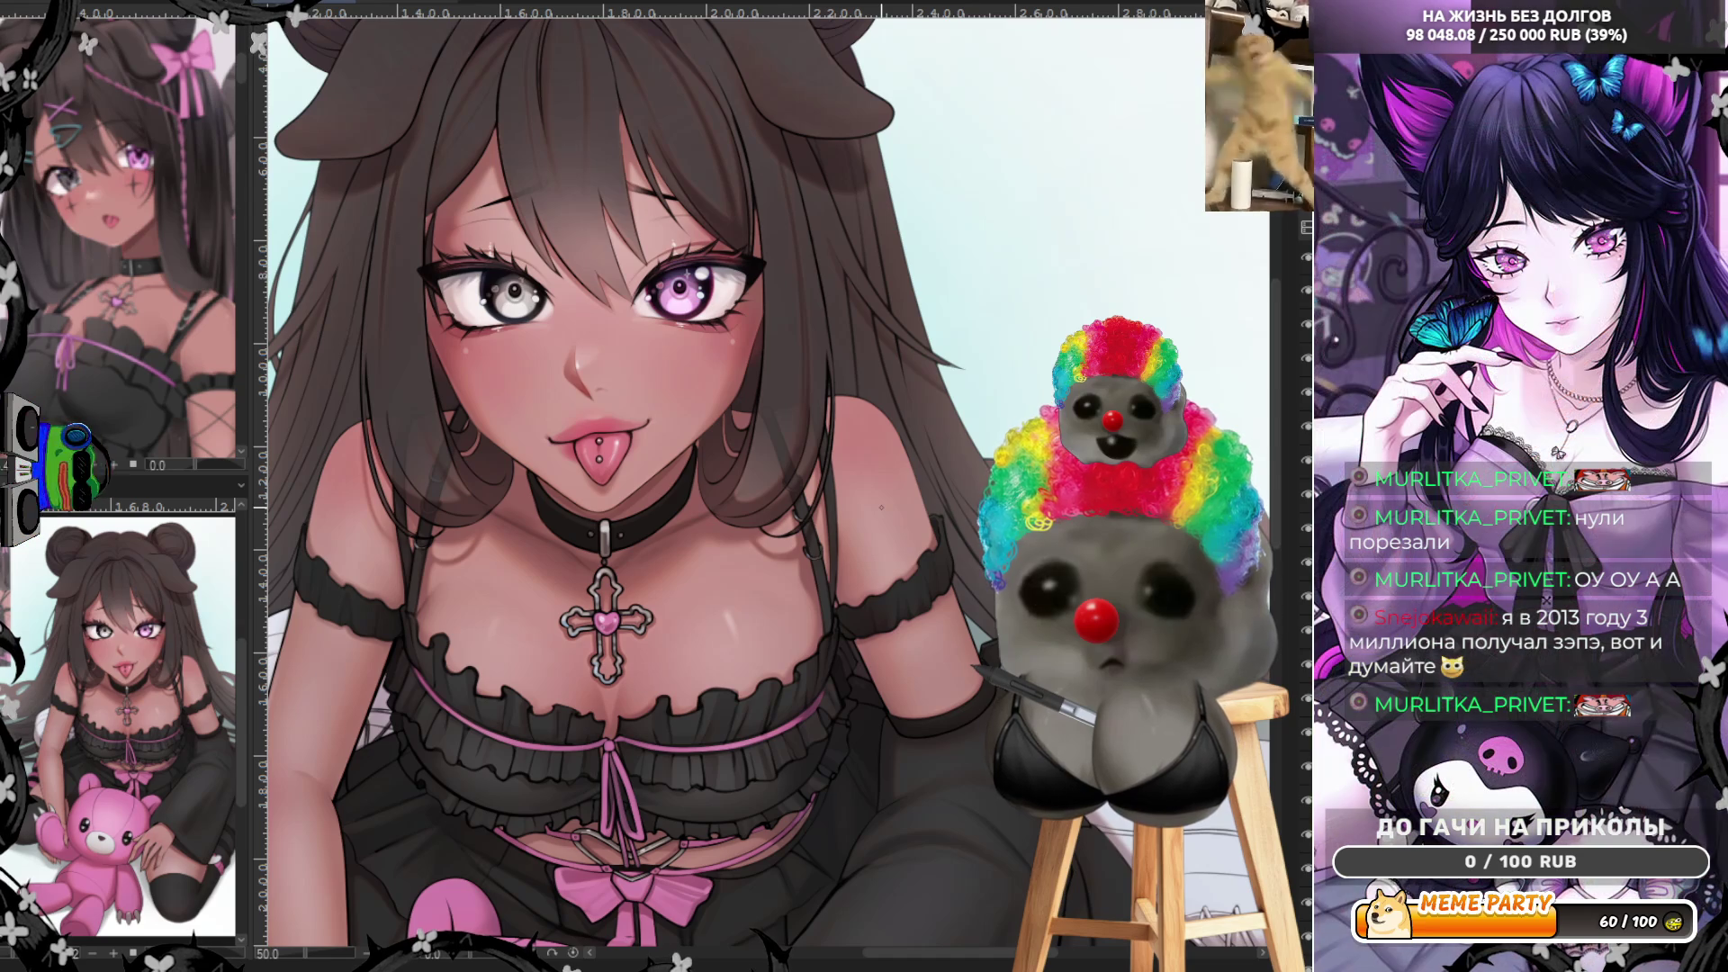
scroll(881, 508, up, 1)
scroll(882, 507, up, 2)
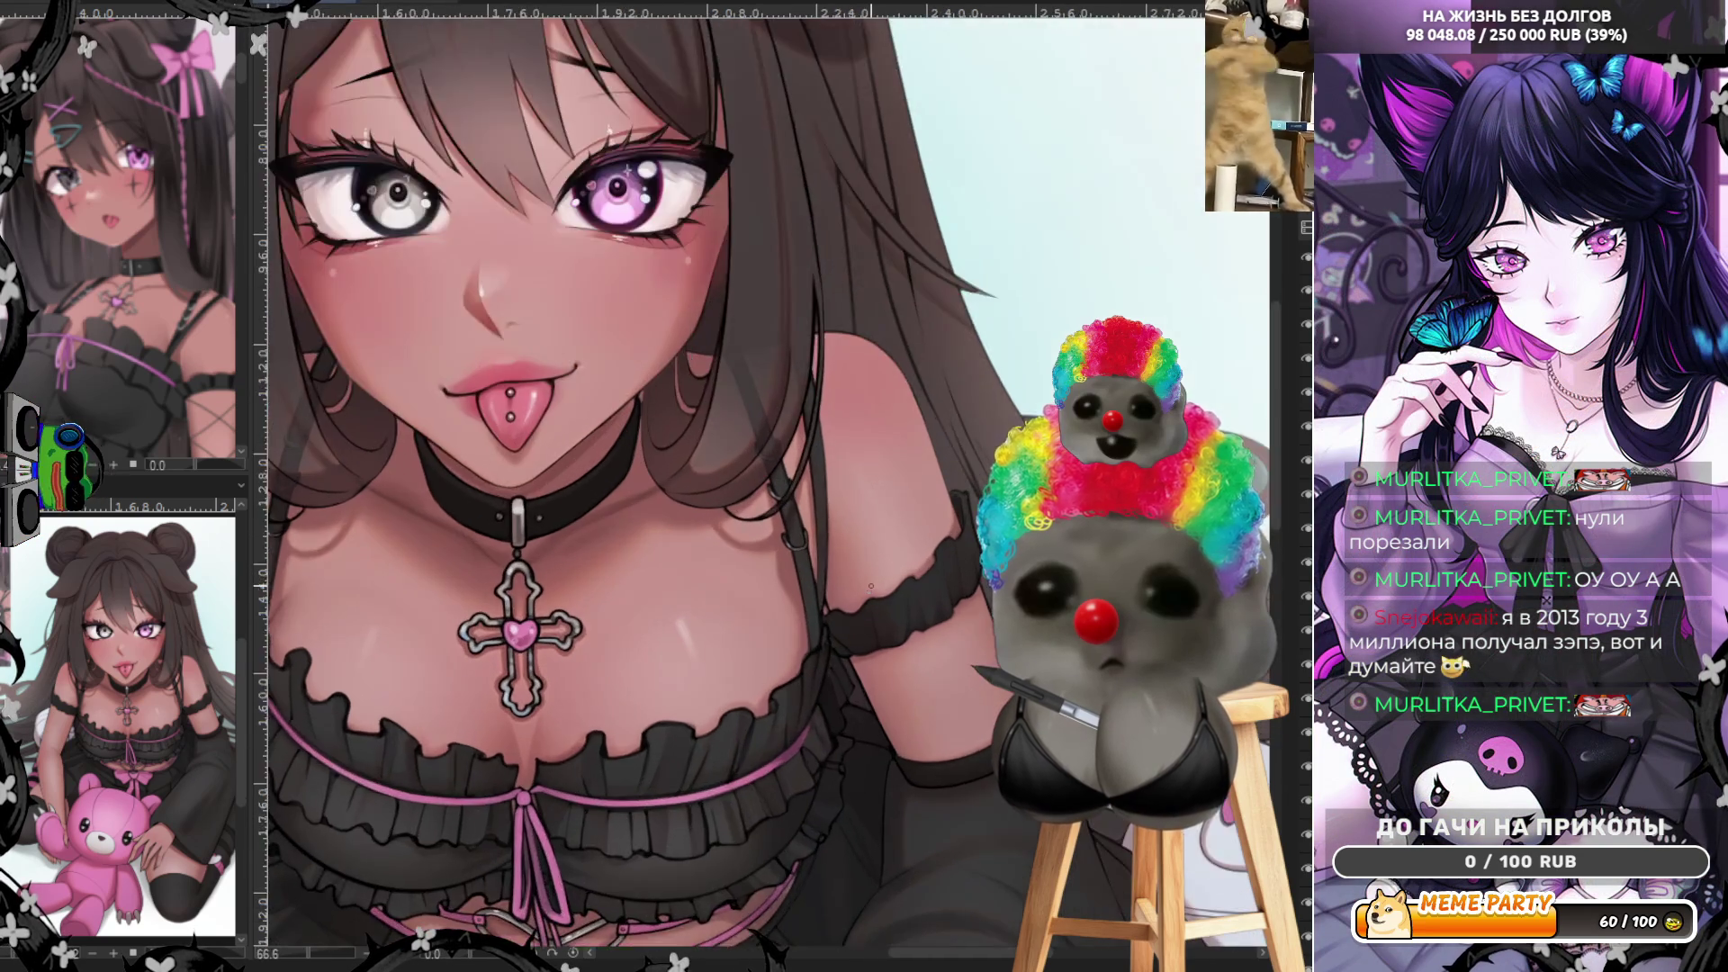
scroll(810, 603, up, 2)
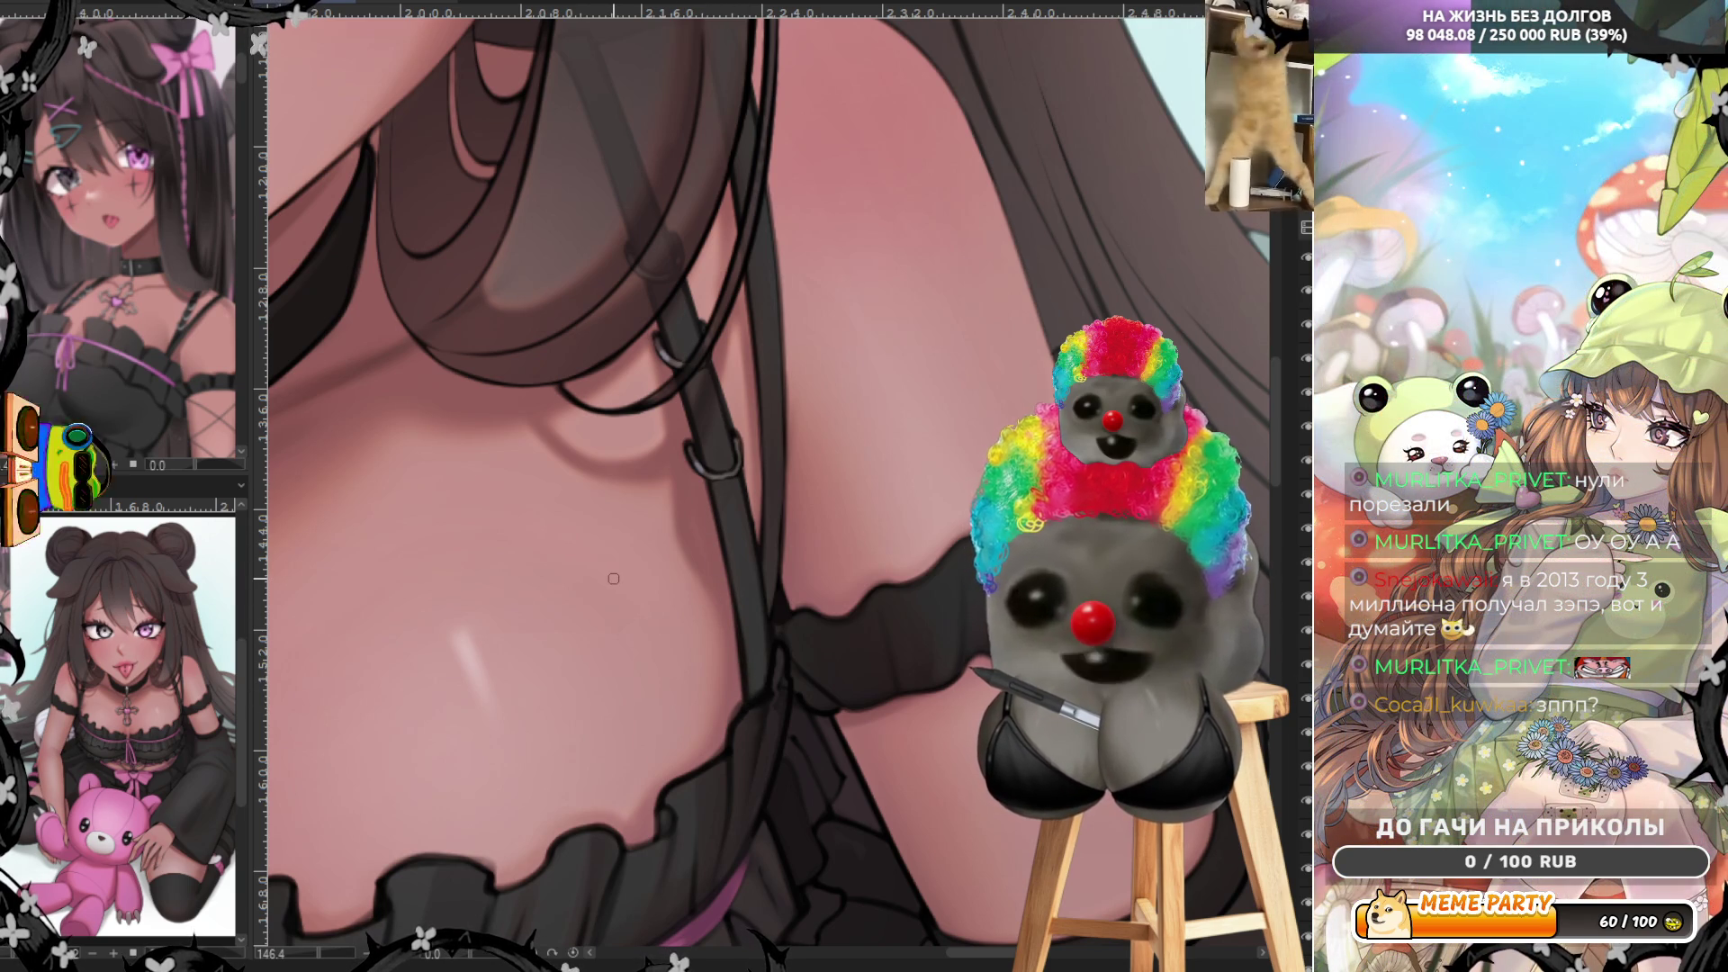
scroll(613, 578, down, 3)
scroll(675, 560, down, 3)
scroll(779, 539, down, 2)
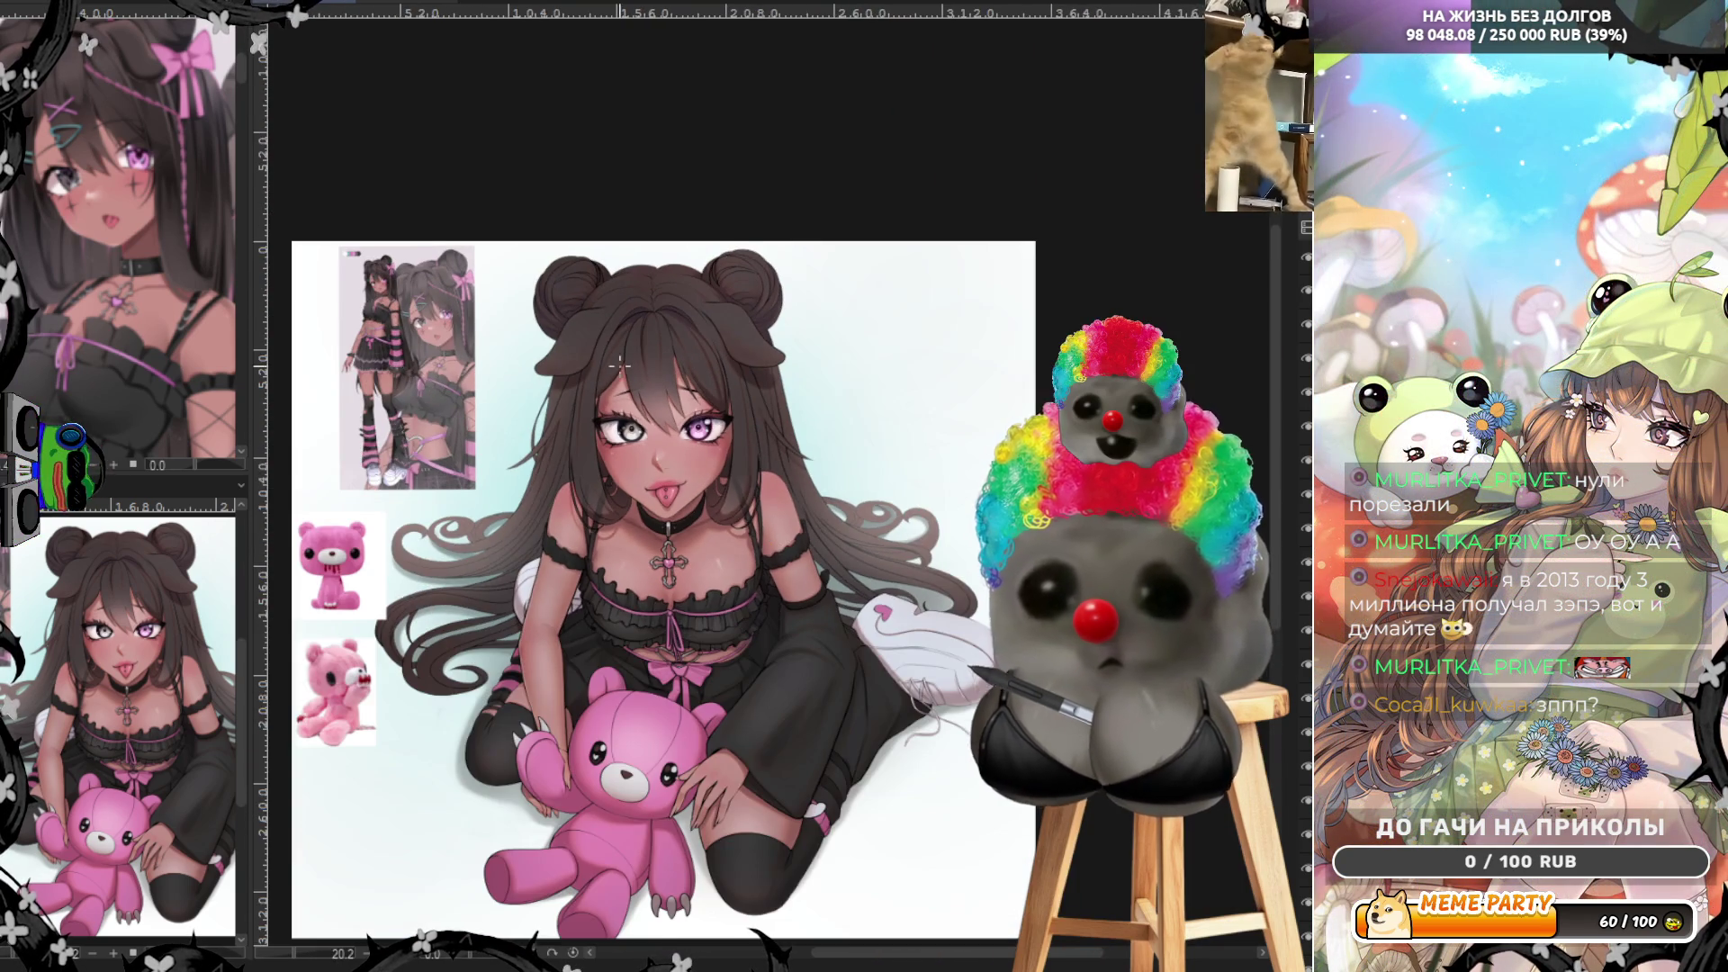
scroll(653, 364, up, 2)
scroll(653, 365, up, 2)
scroll(653, 366, up, 2)
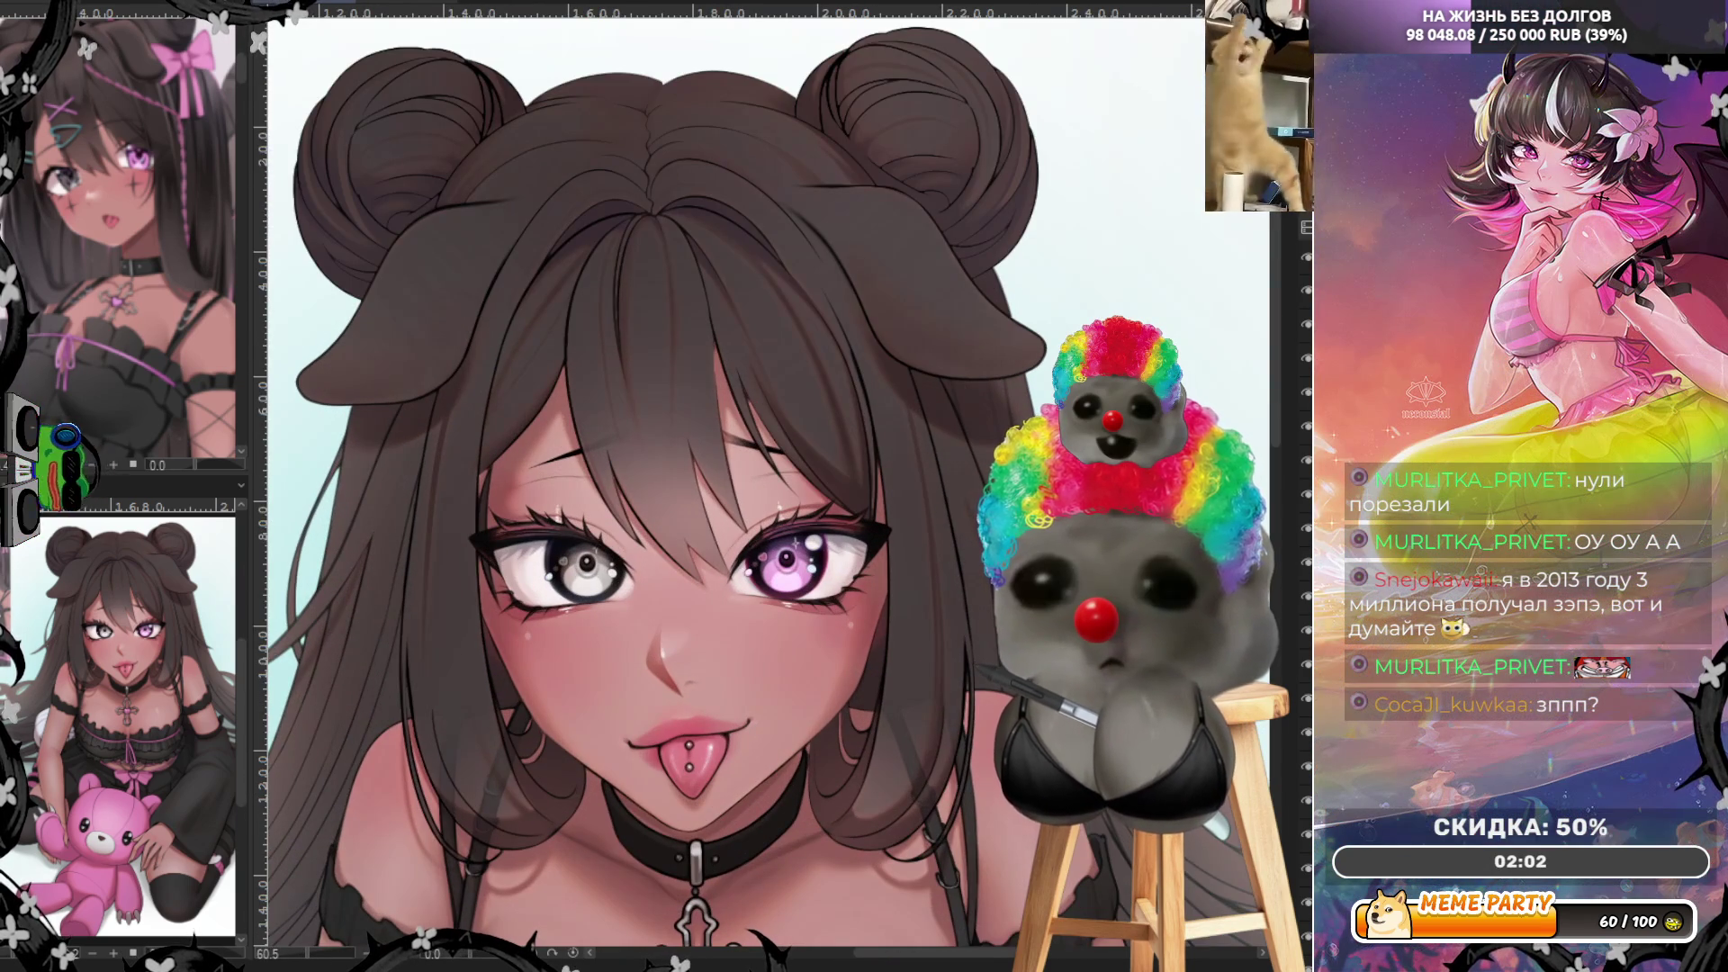
click(1308, 536)
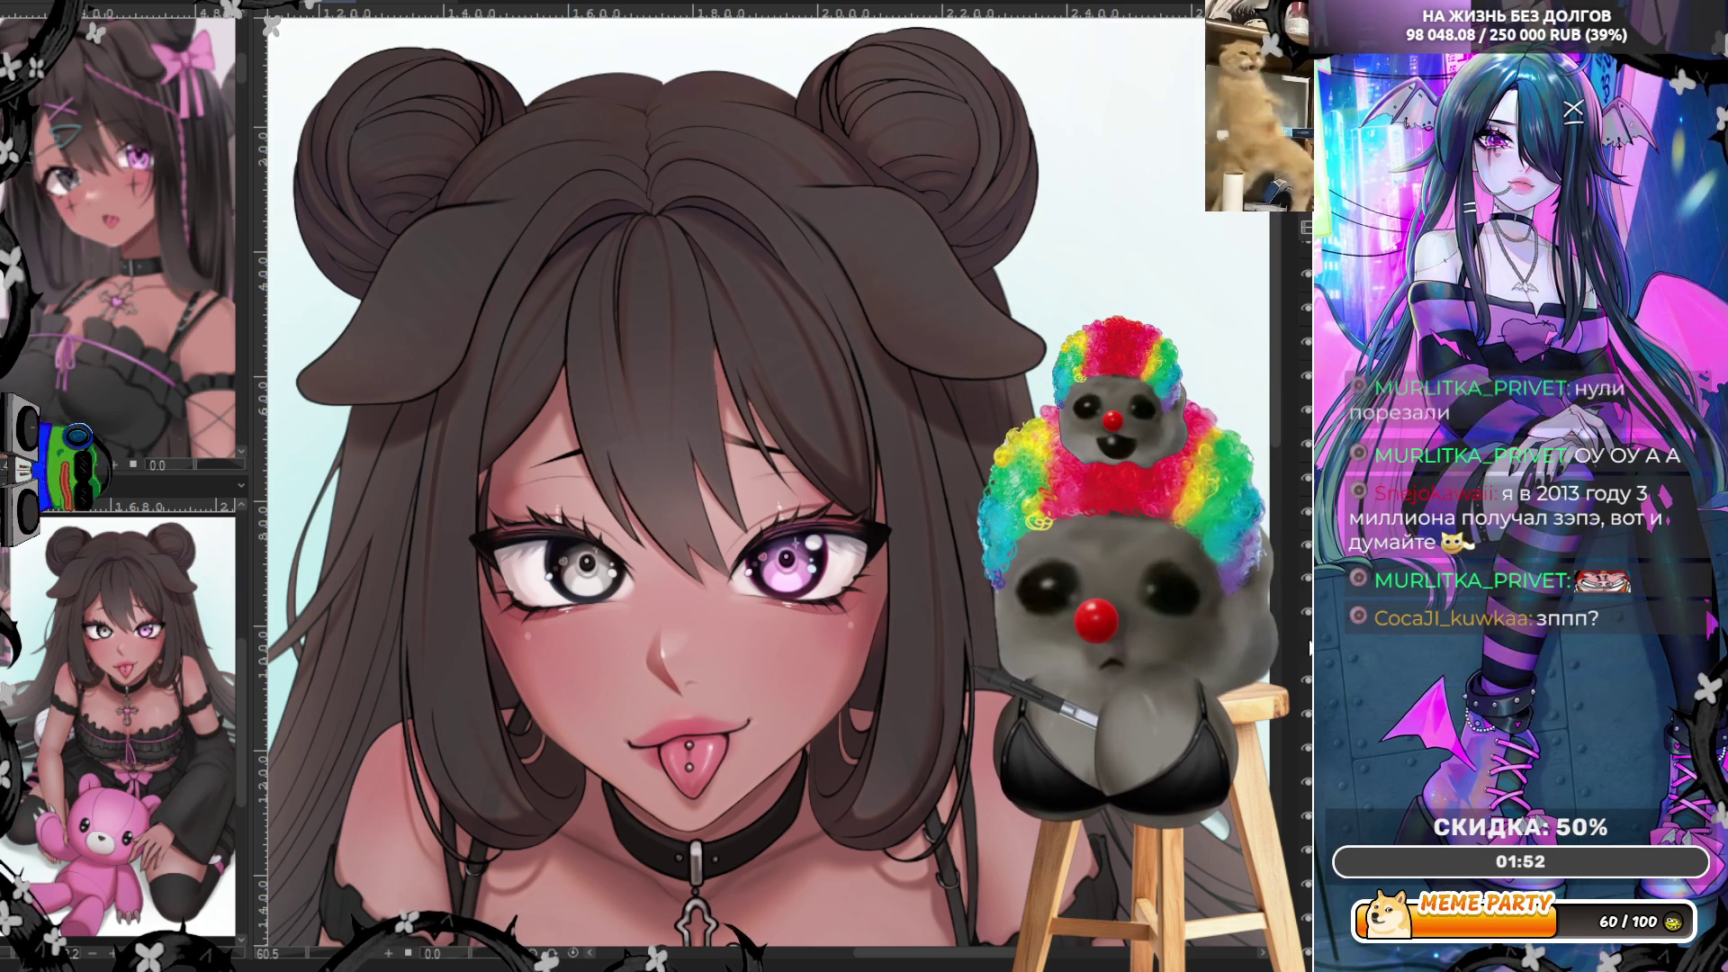
scroll(715, 486, down, 2)
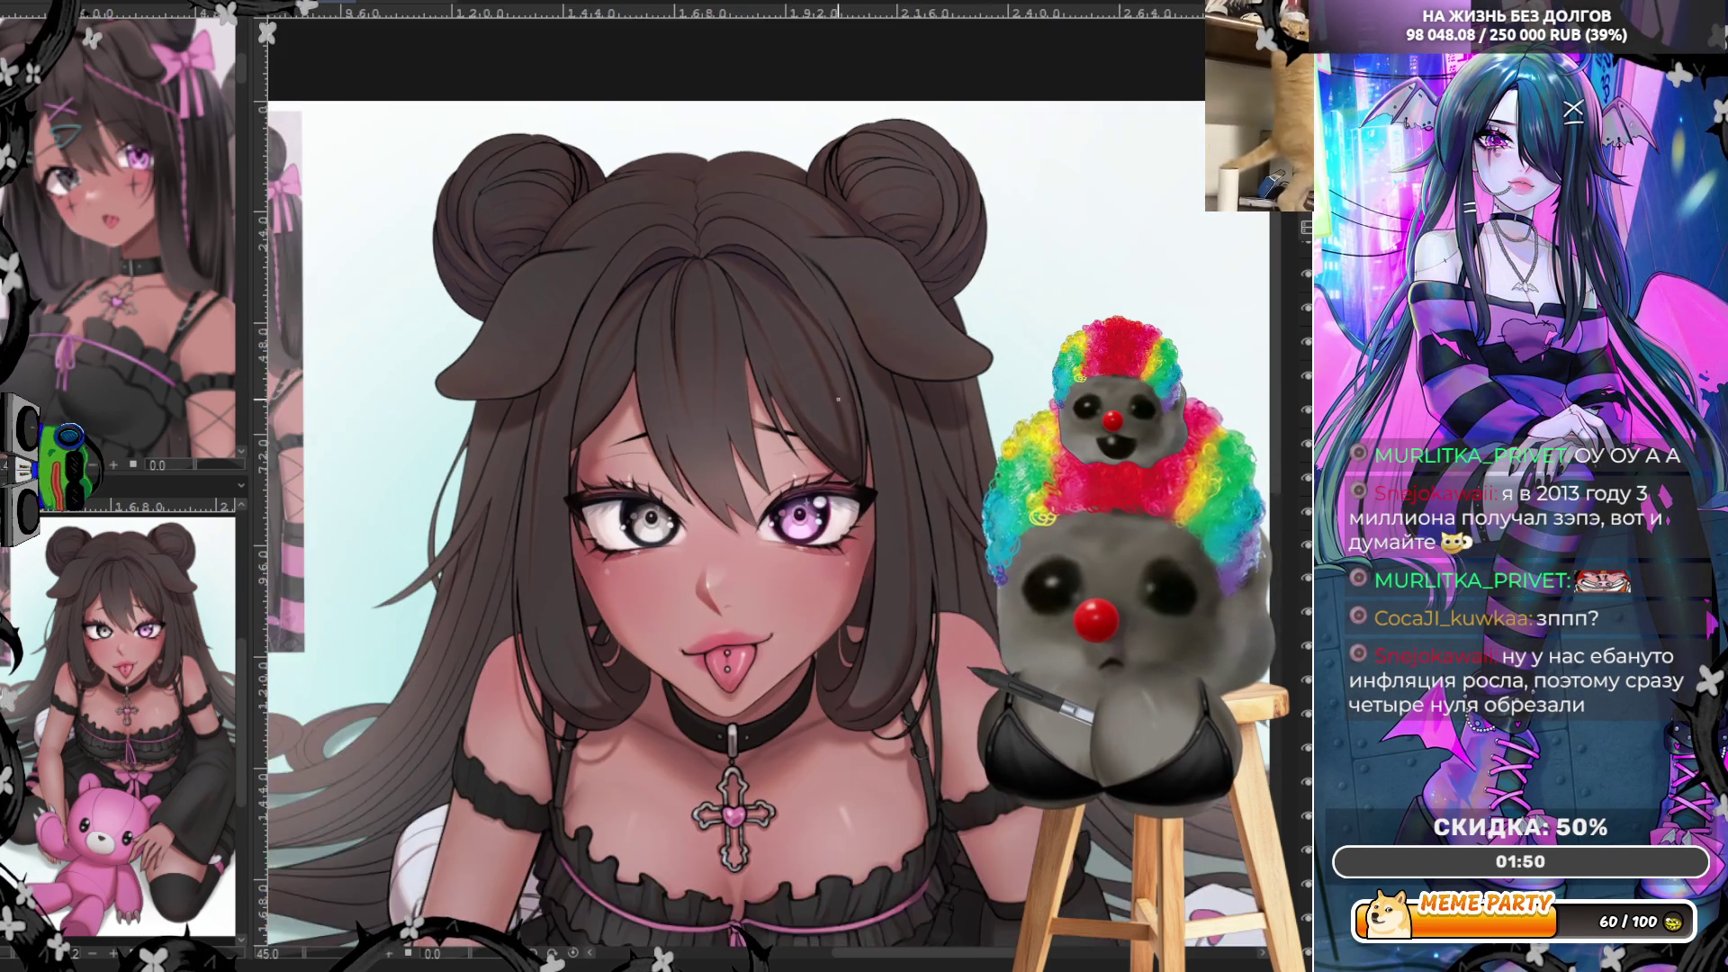
scroll(715, 487, up, 1)
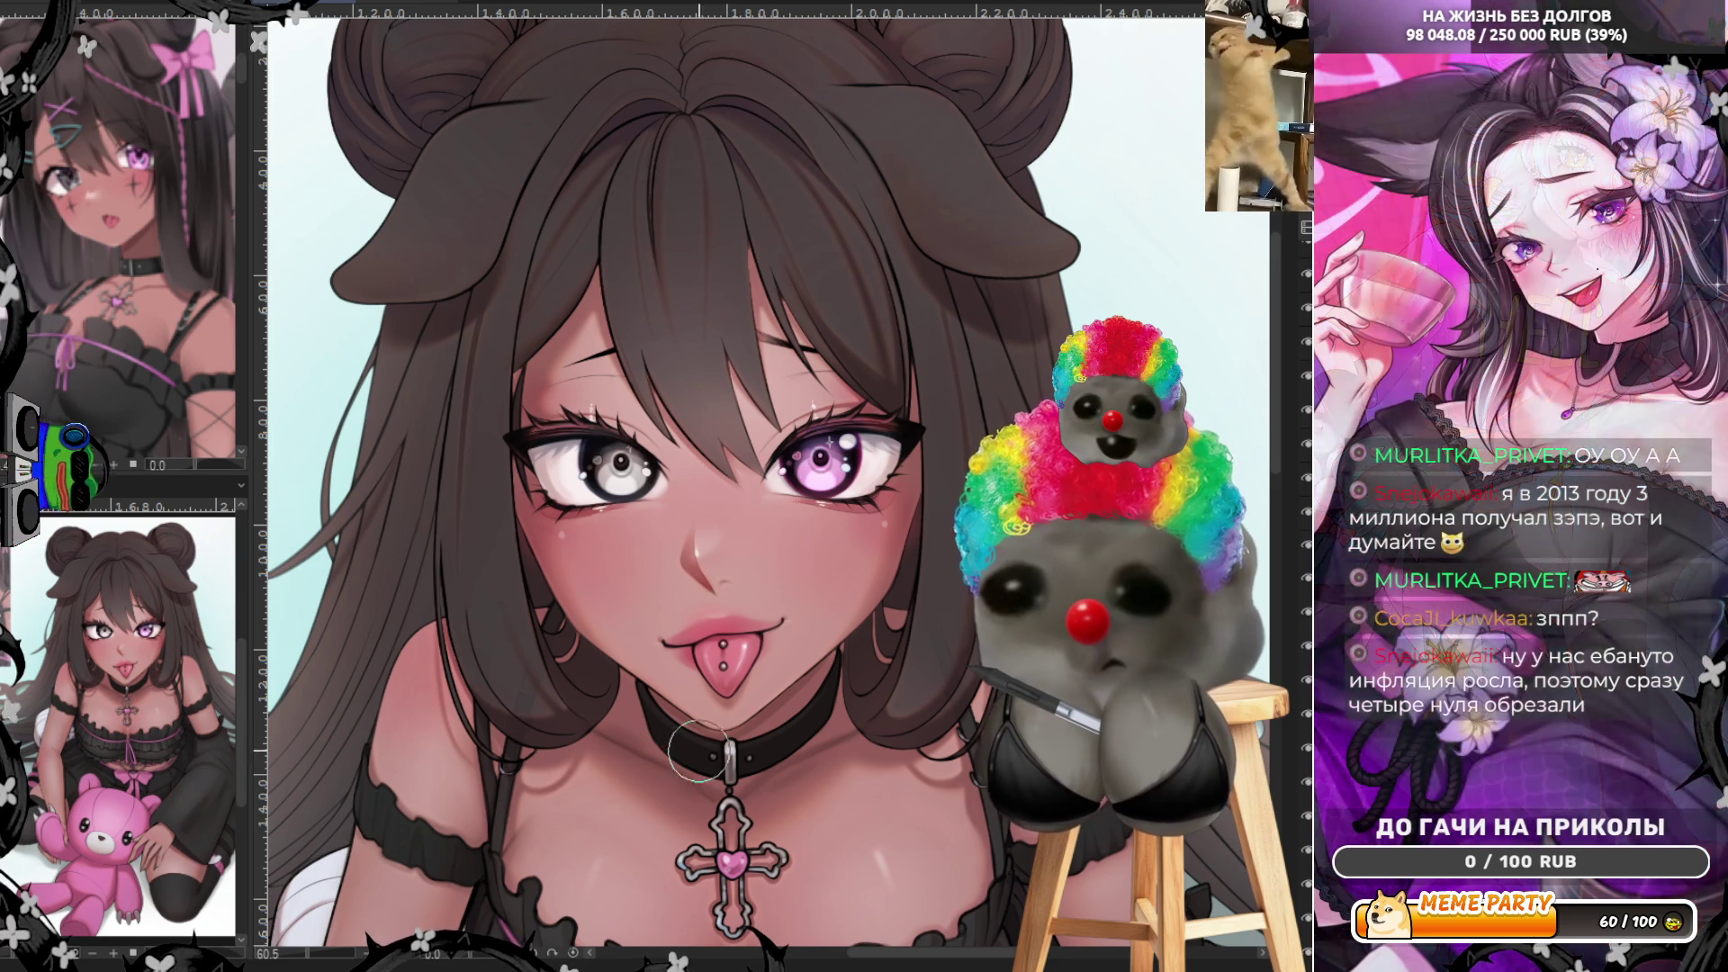
key(])
key(])
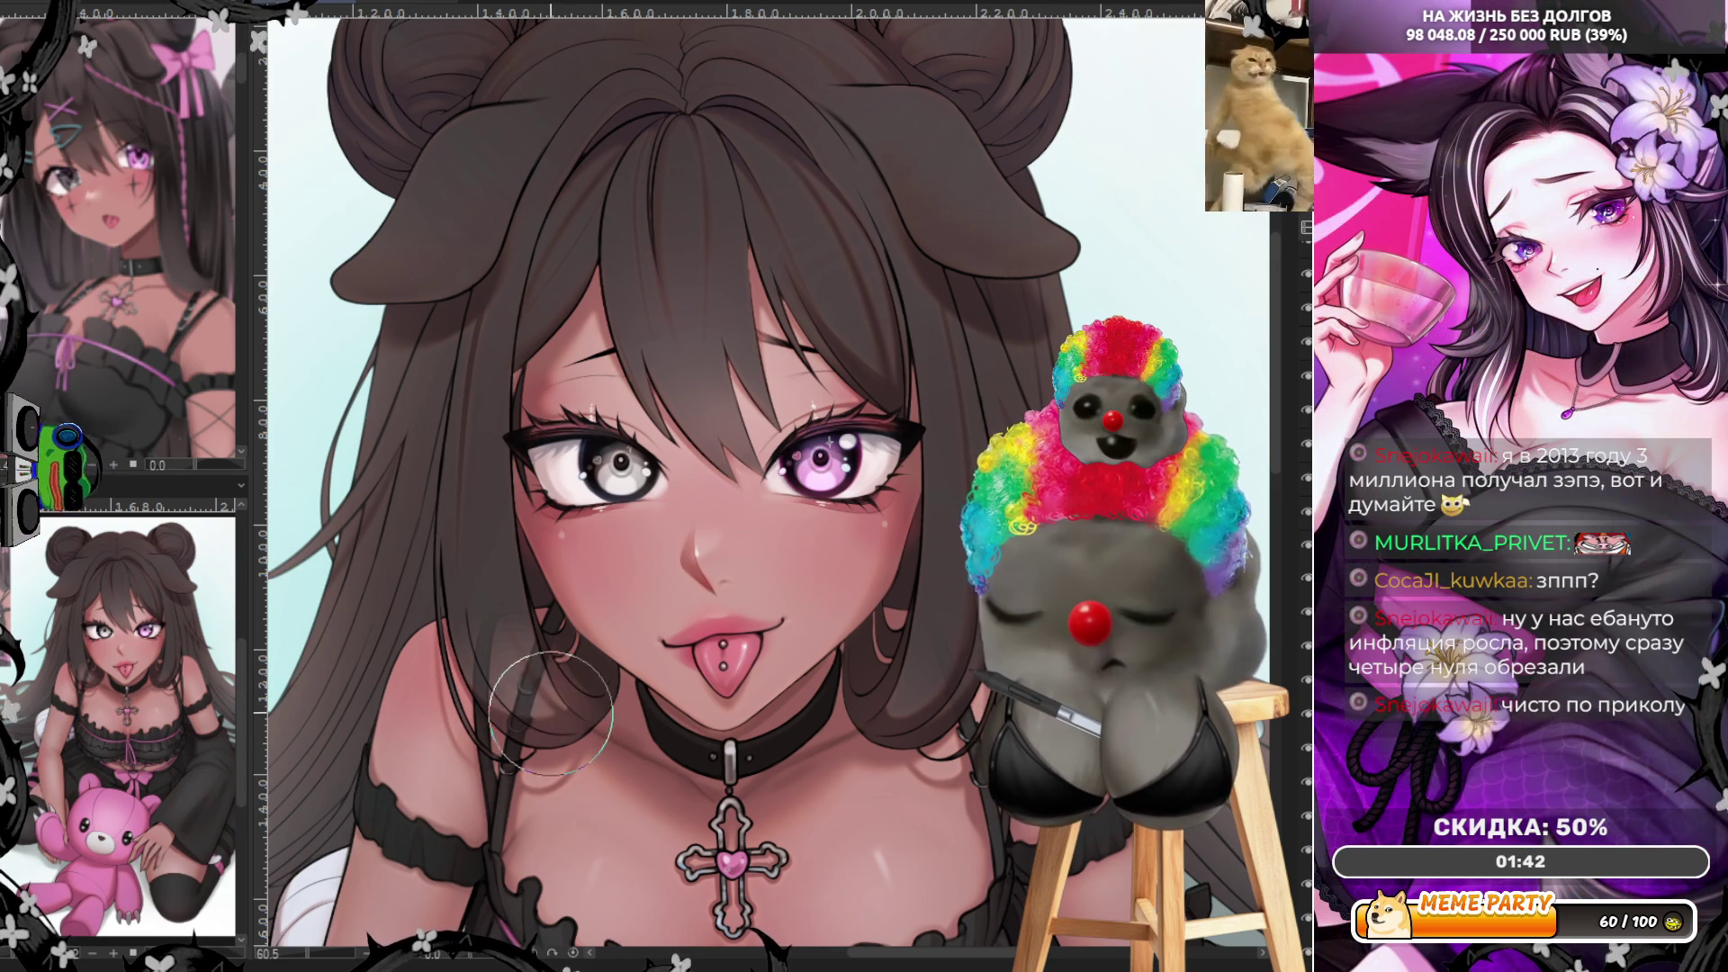
drag(542, 731, 547, 688)
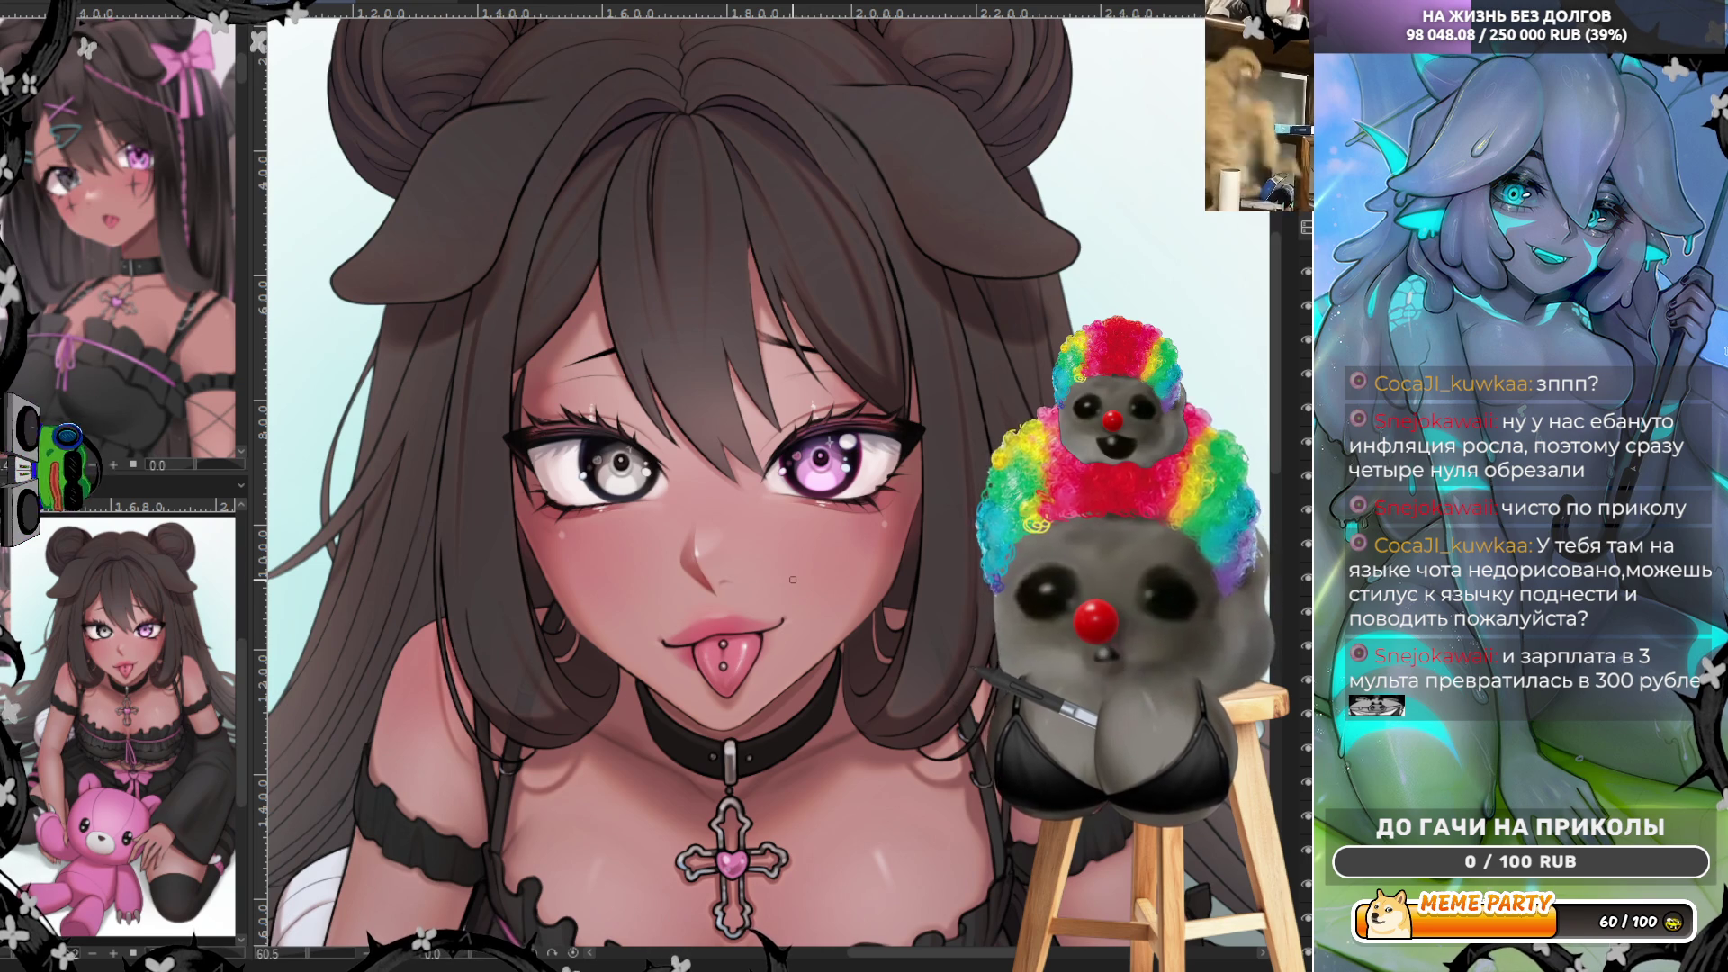
scroll(792, 579, down, 2)
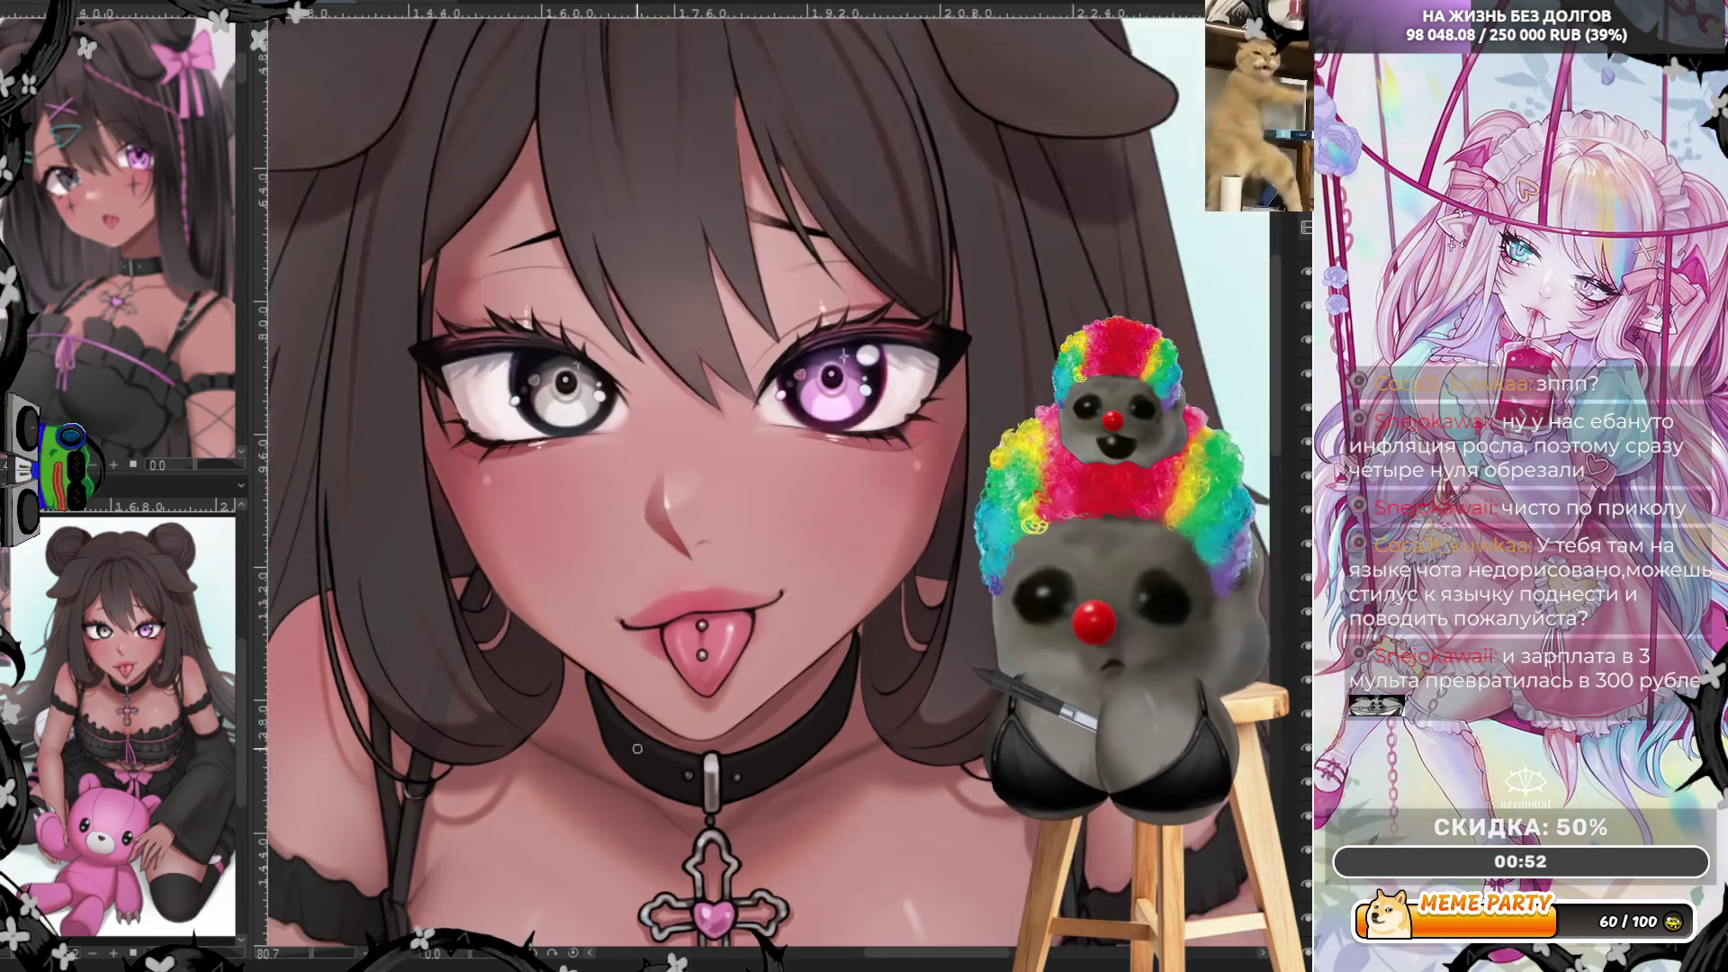
scroll(824, 694, up, 1)
scroll(810, 682, up, 1)
scroll(796, 669, up, 1)
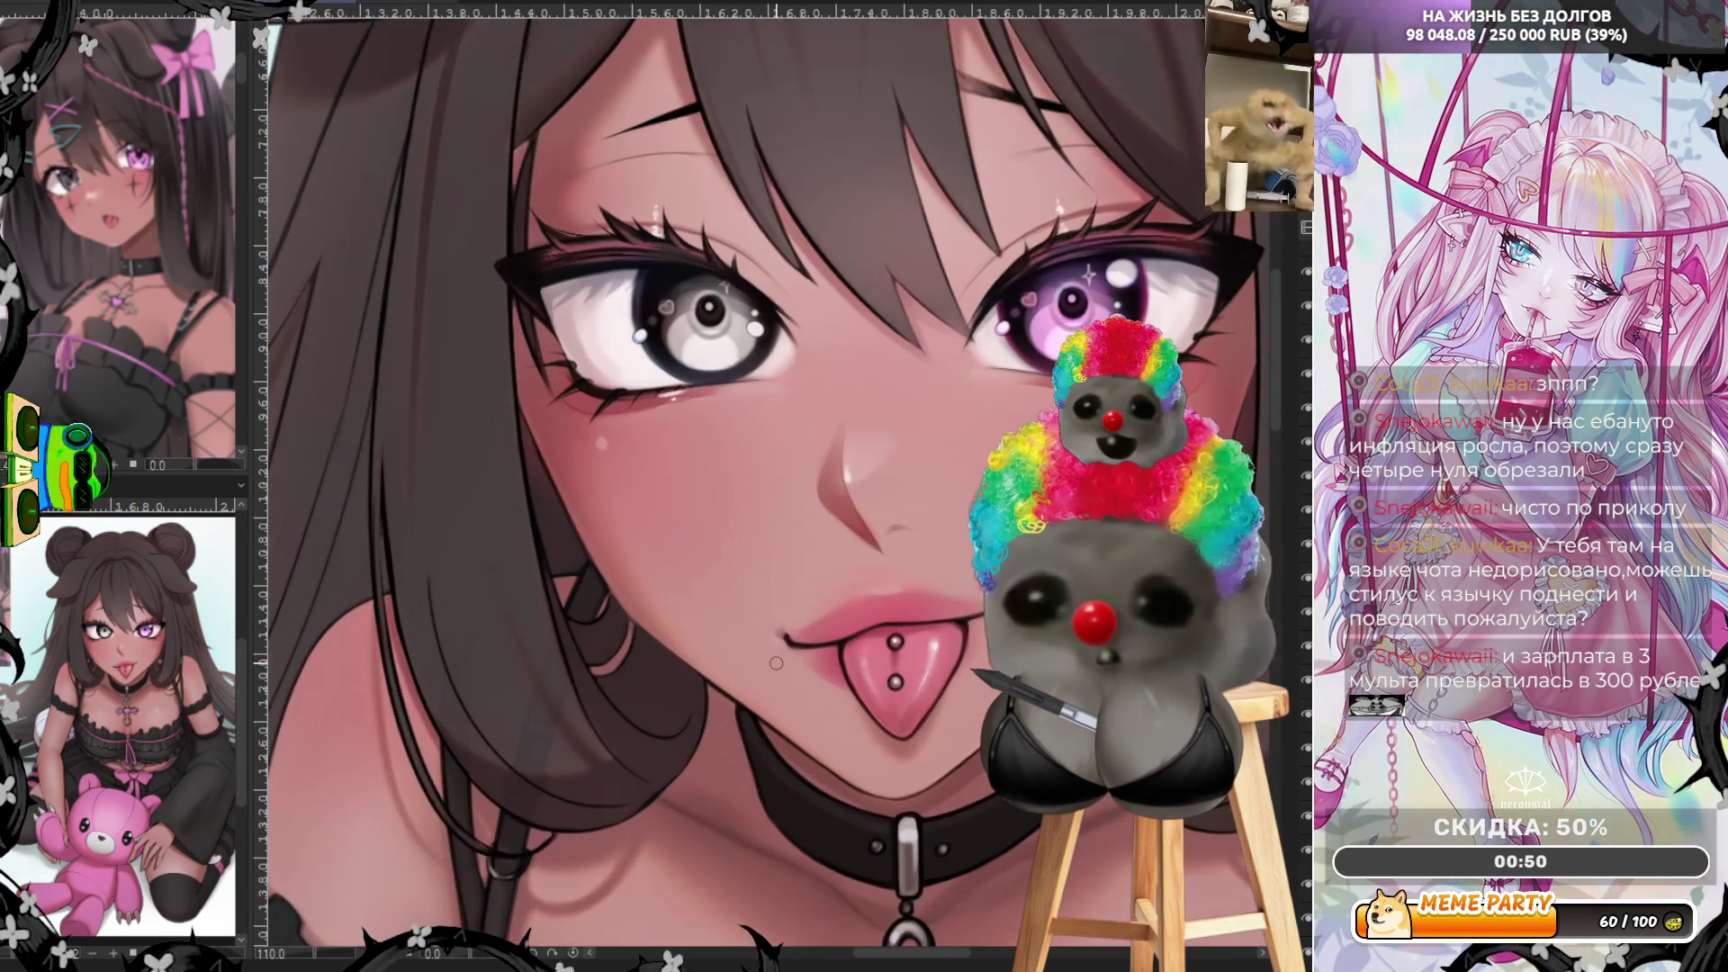
scroll(788, 653, up, 1)
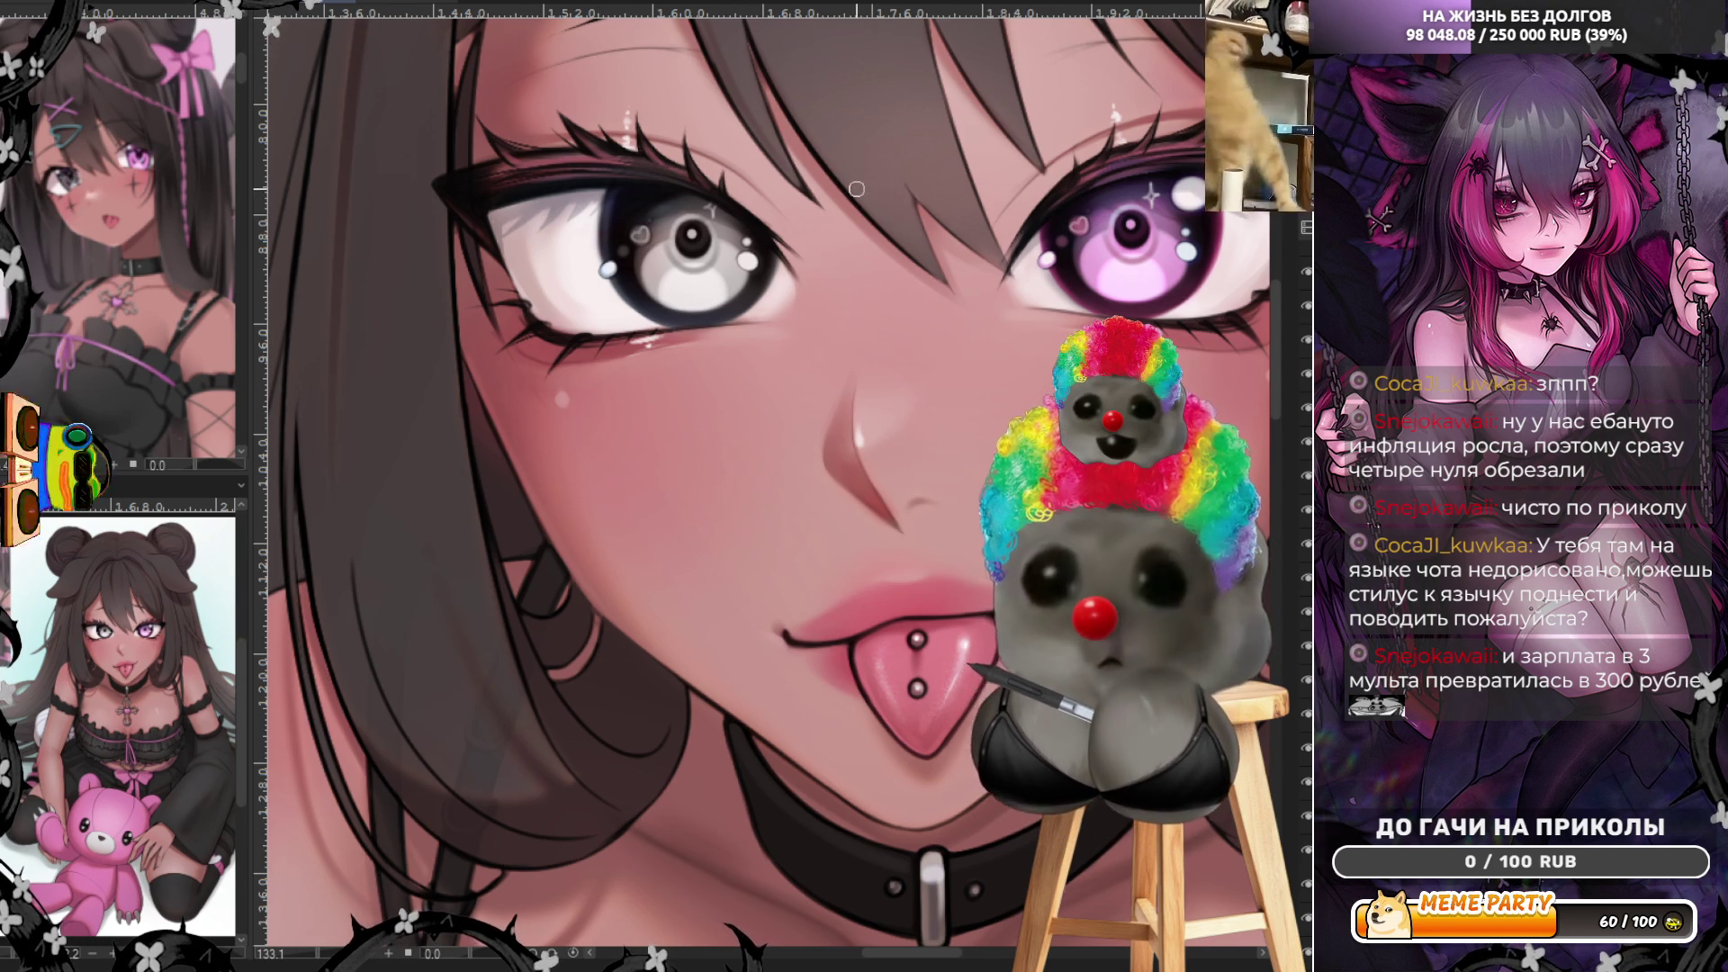
scroll(861, 184, down, 2)
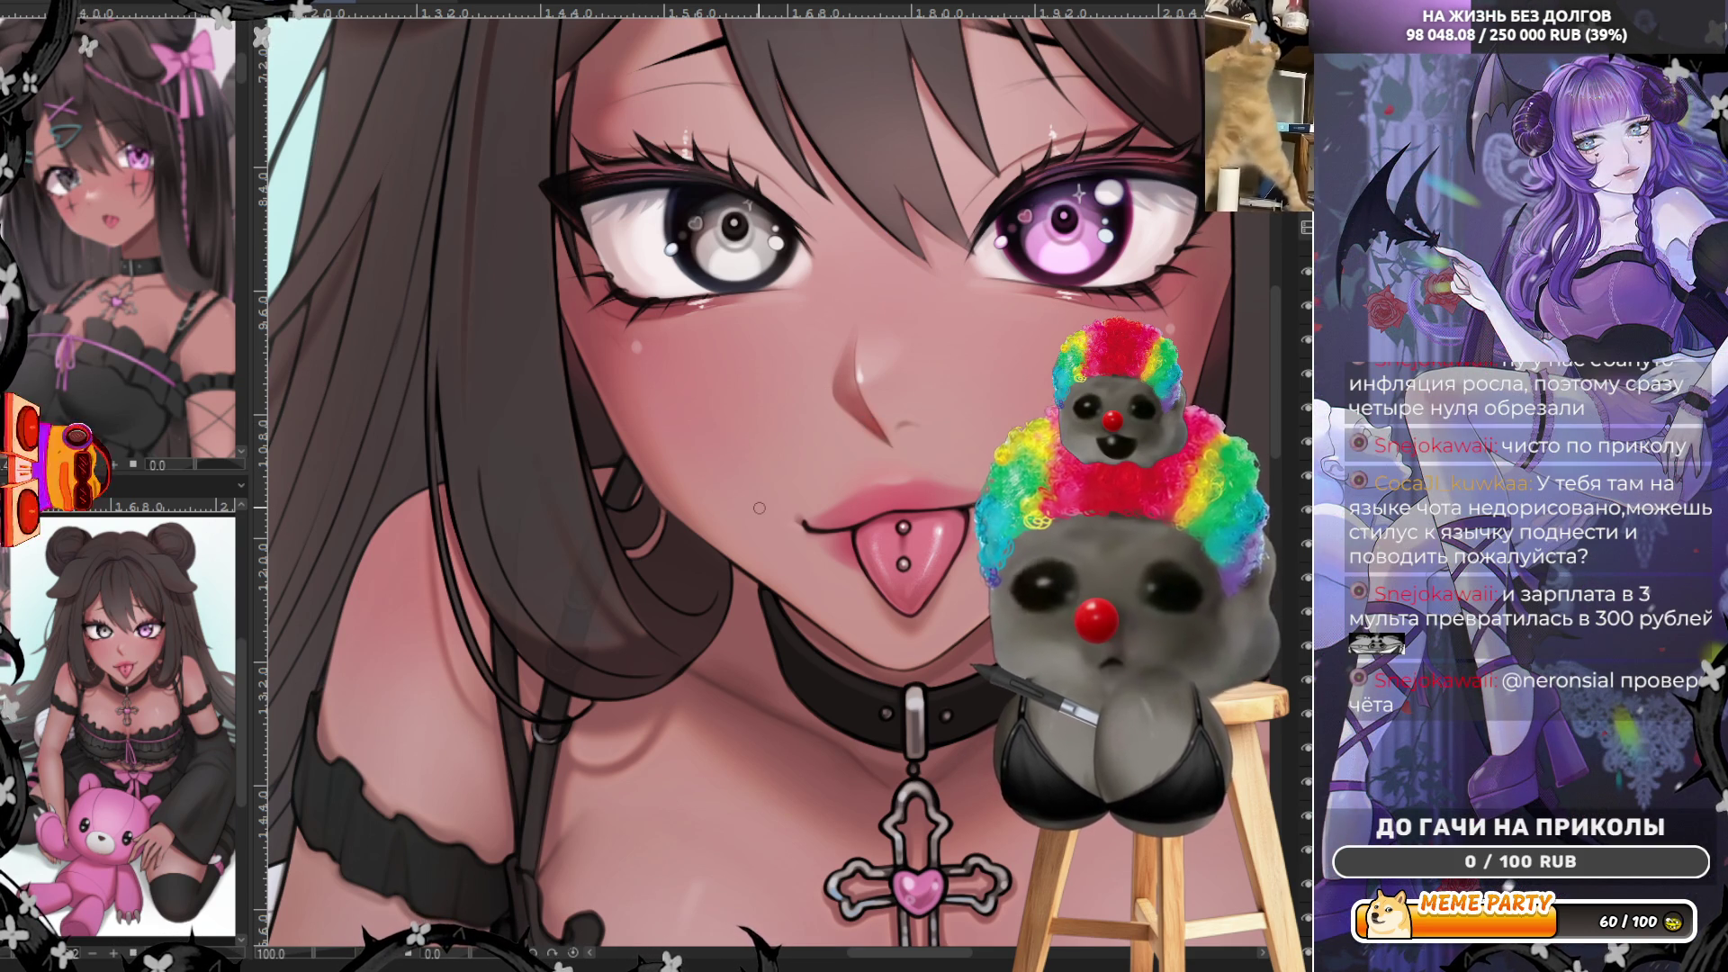
scroll(729, 520, down, 2)
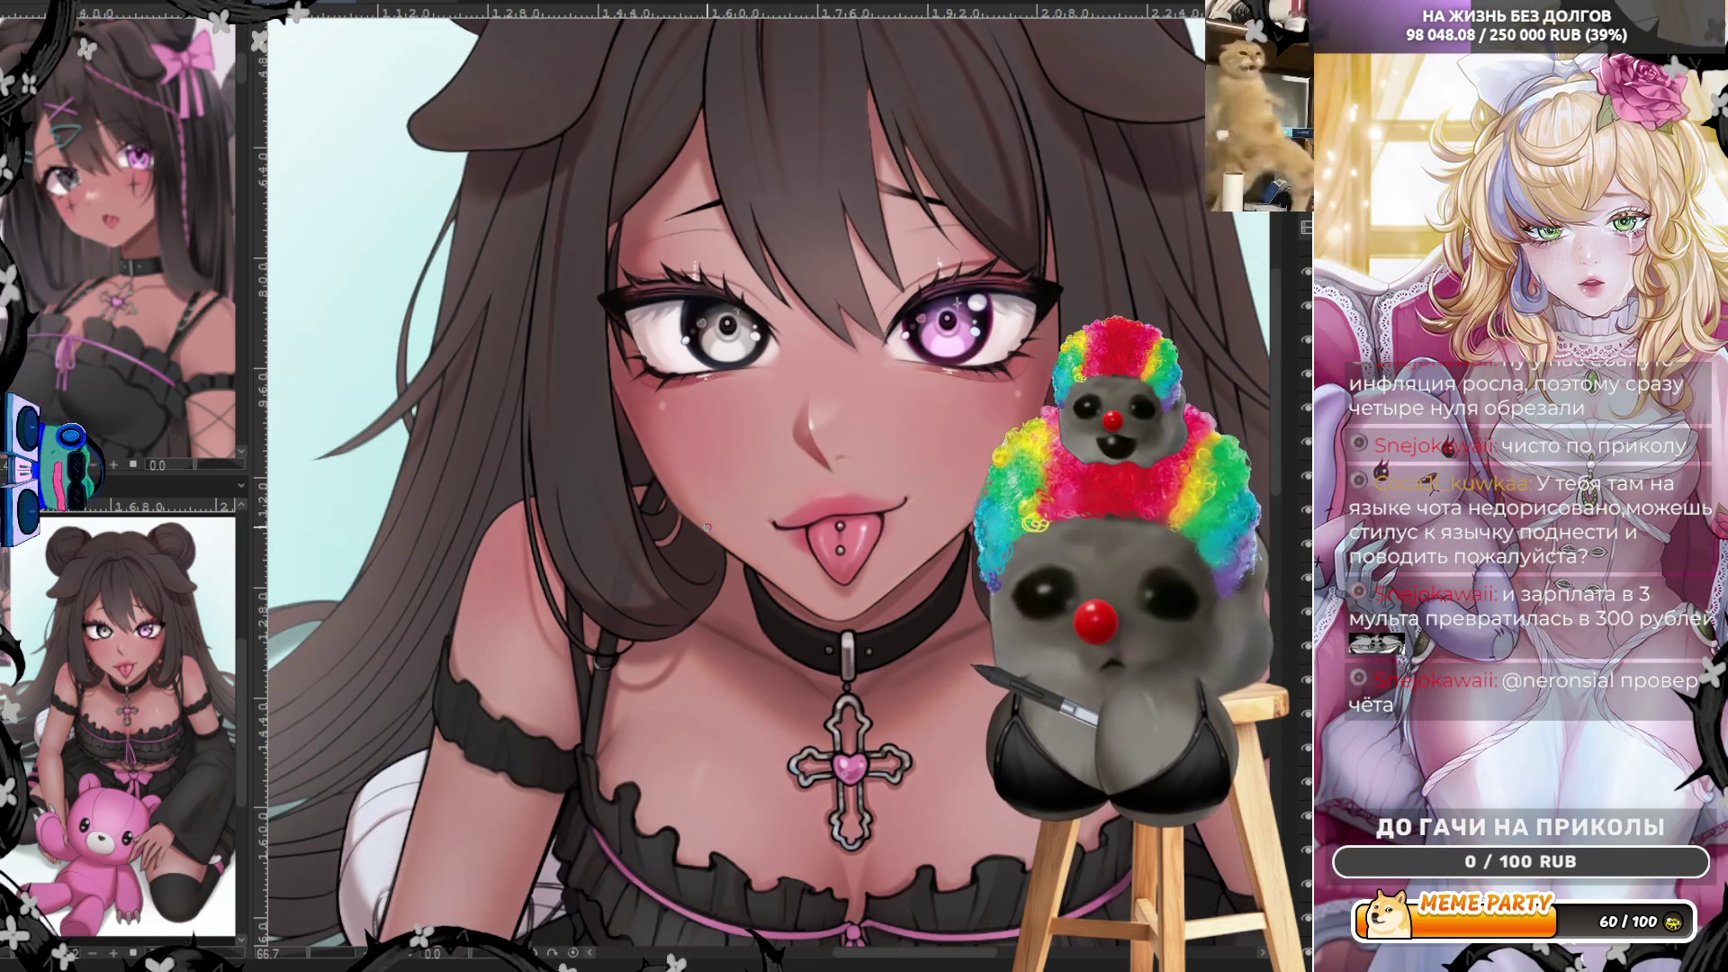
scroll(703, 527, down, 2)
scroll(756, 486, up, 2)
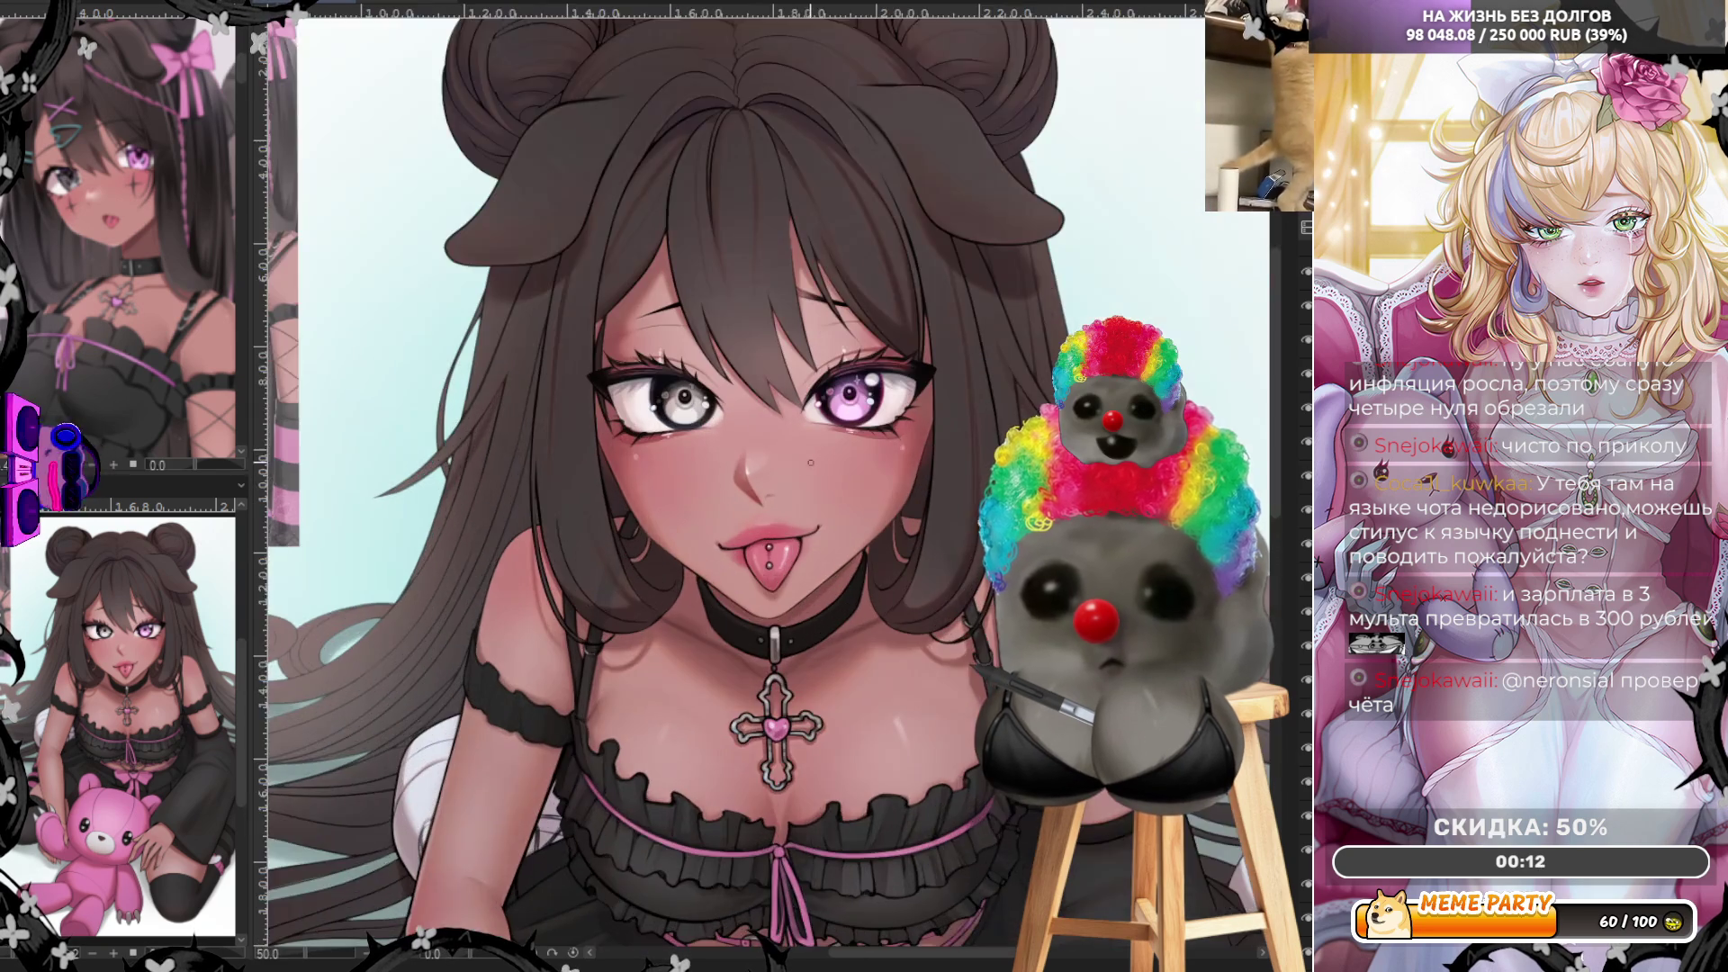
scroll(809, 442, up, 1)
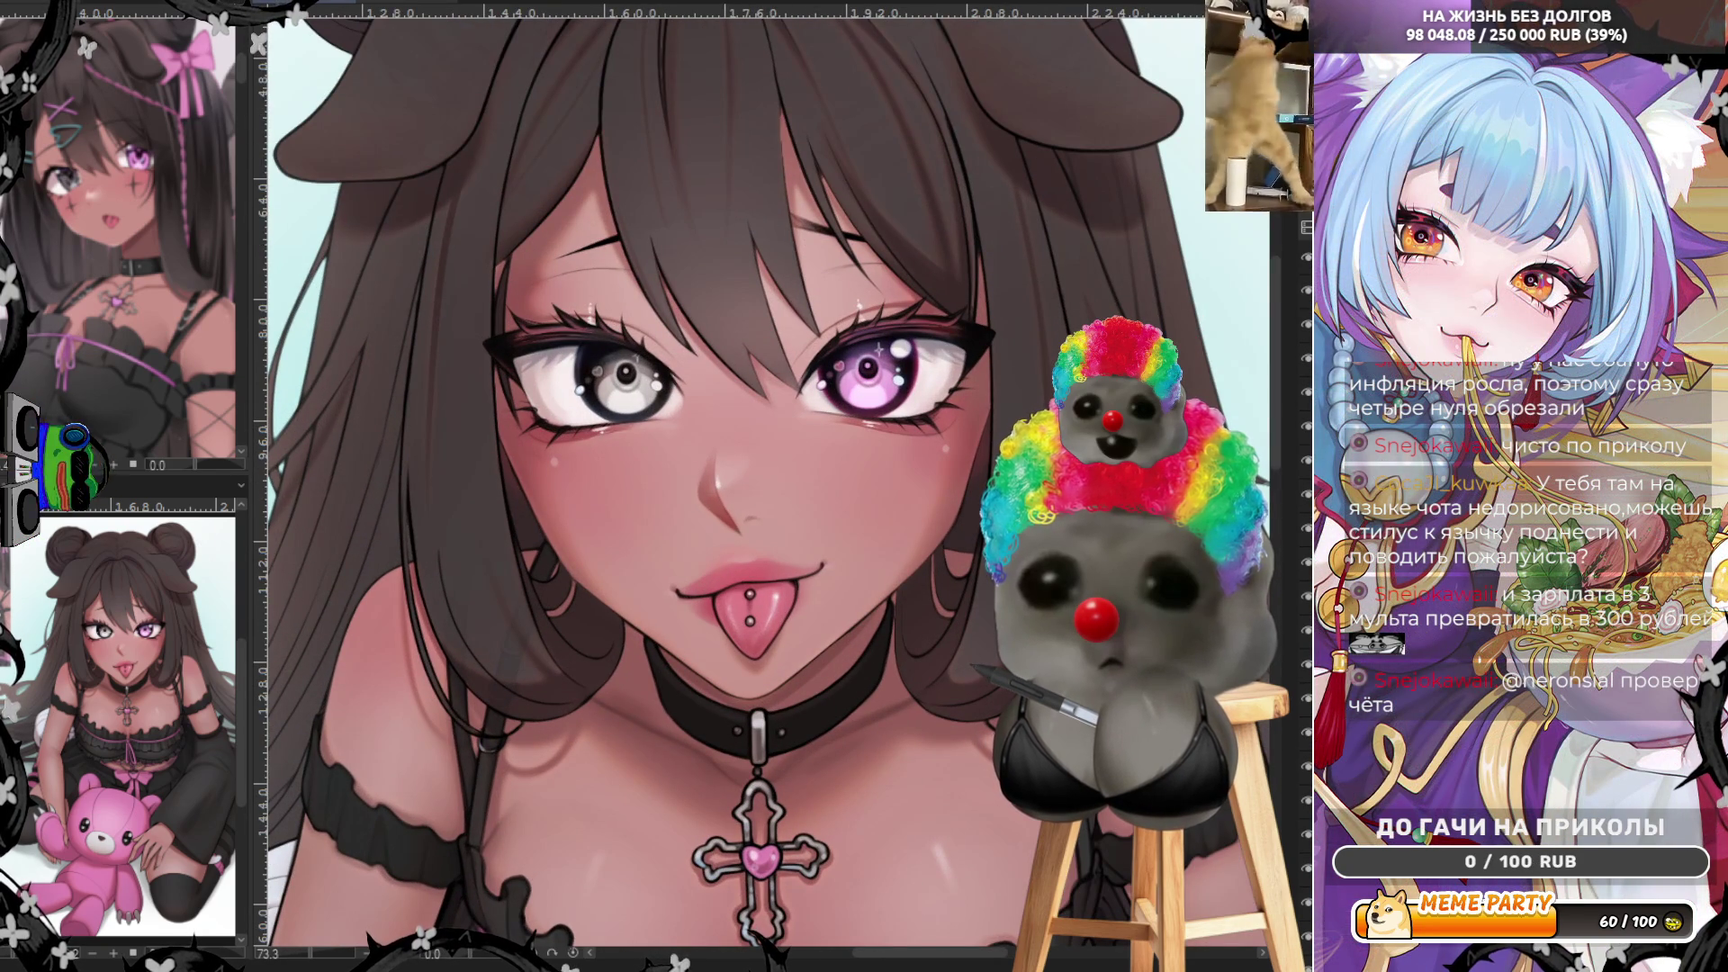
scroll(725, 462, up, 1)
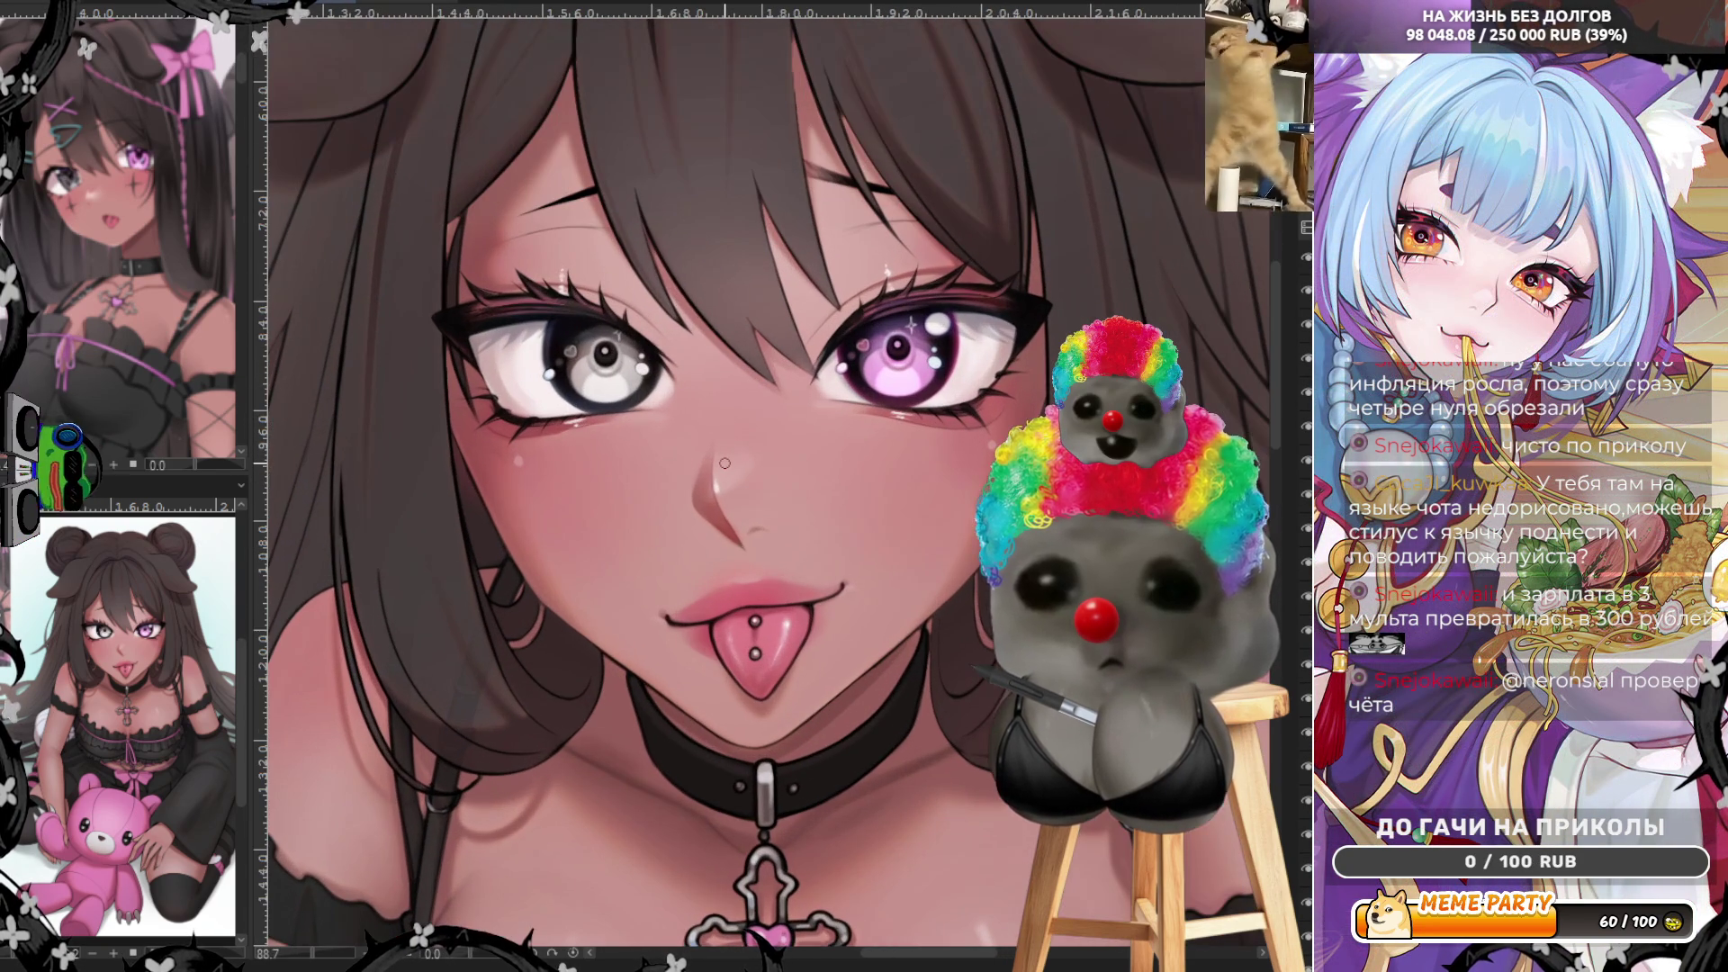
scroll(725, 462, up, 1)
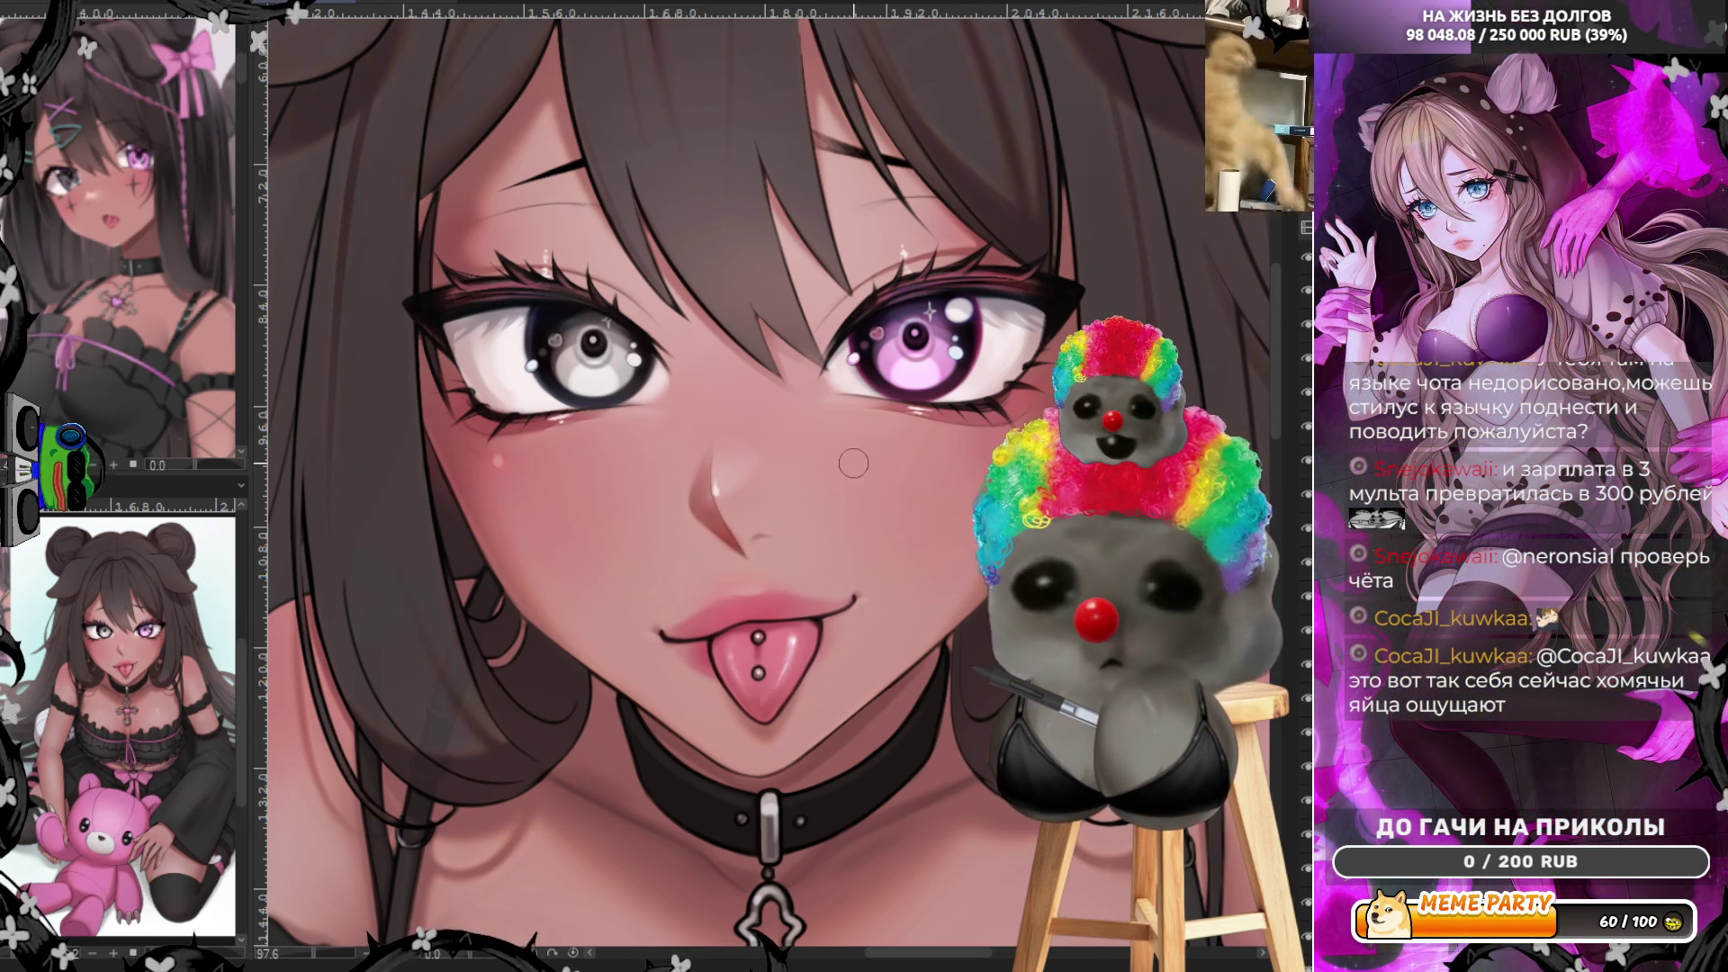
scroll(841, 460, down, 1)
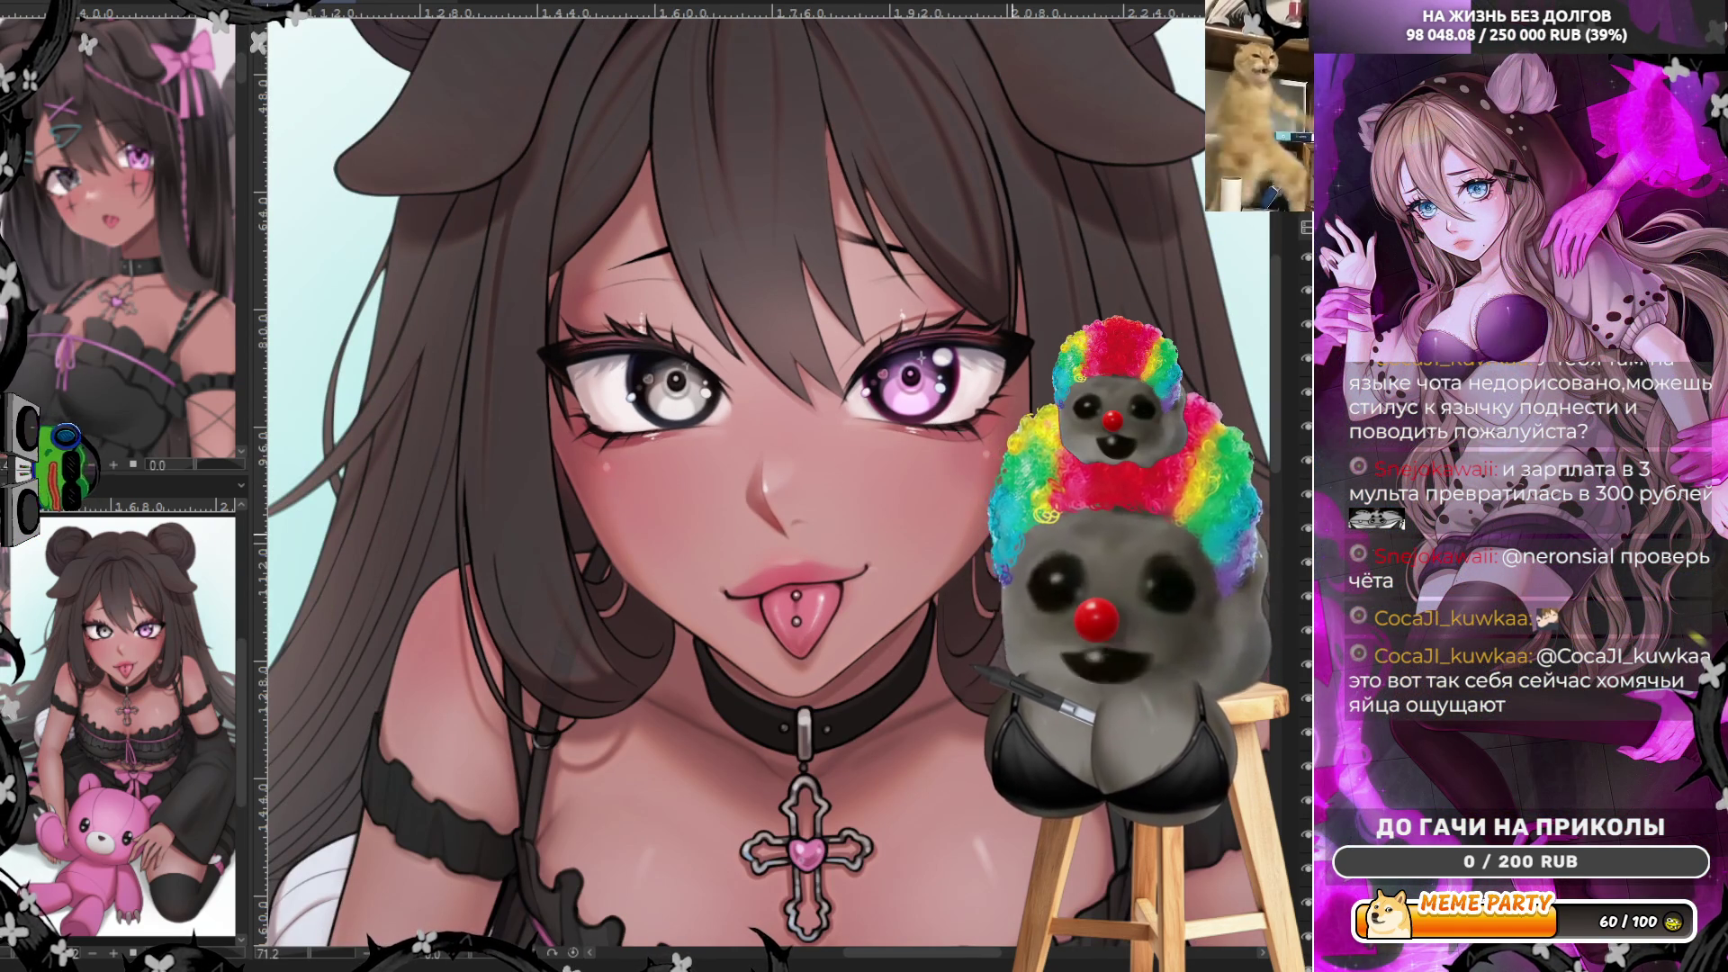
scroll(811, 514, down, 2)
scroll(705, 554, up, 3)
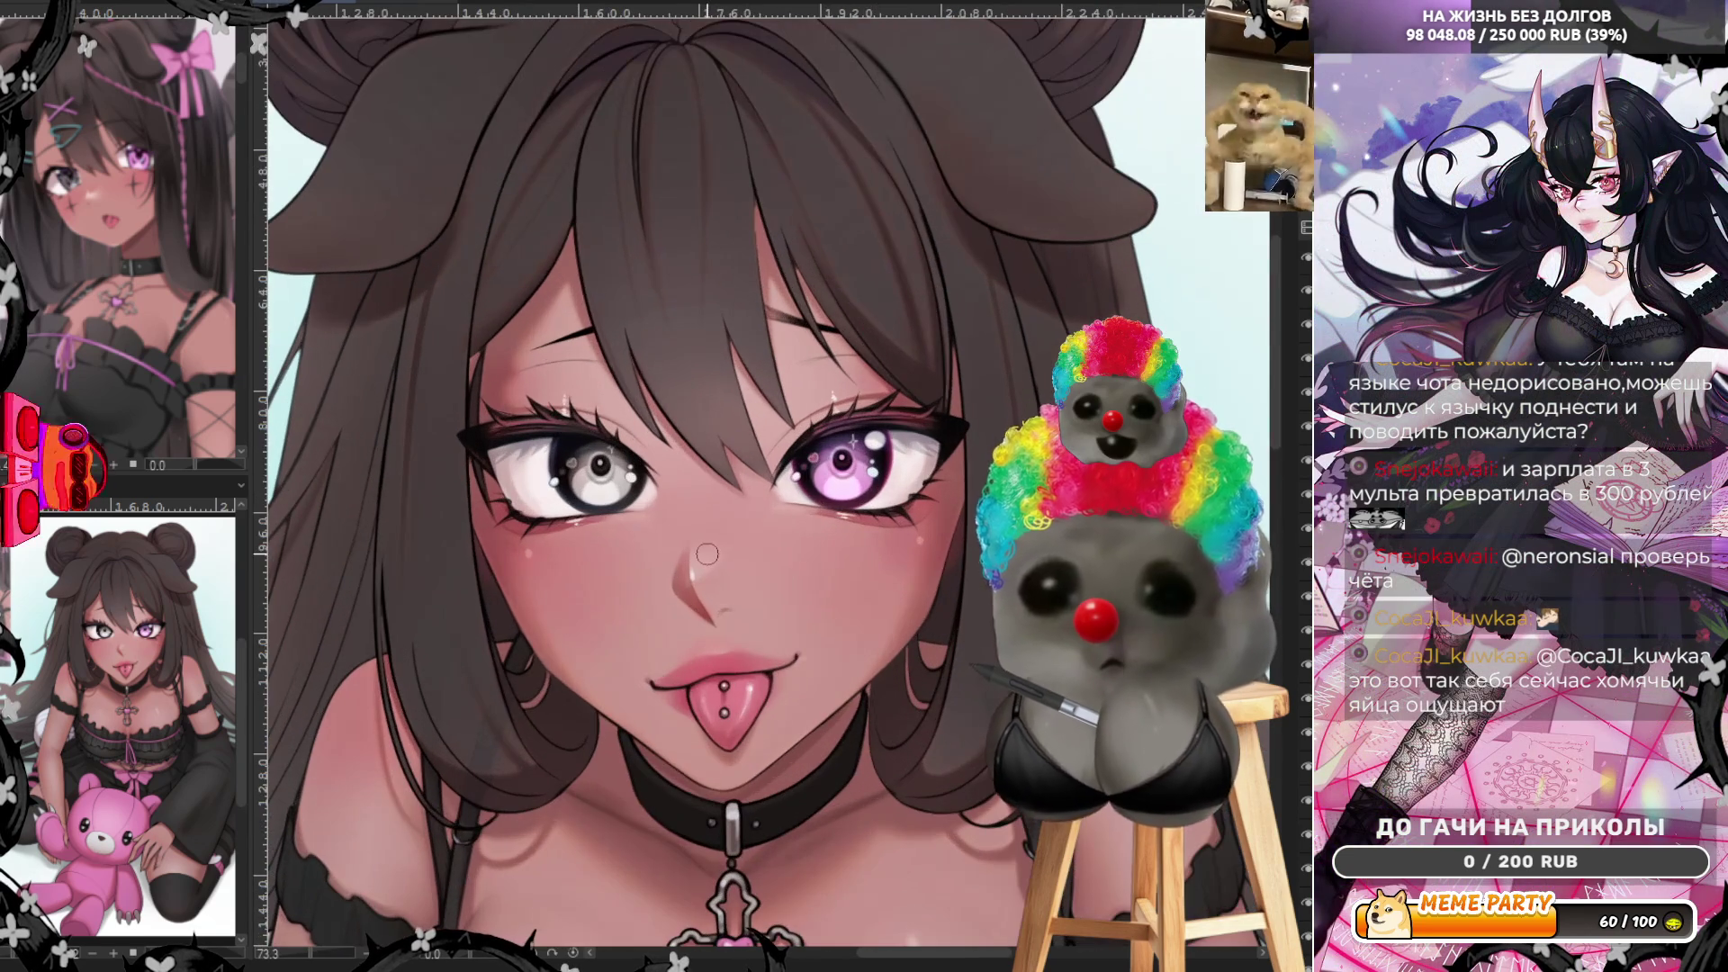
scroll(678, 540, down, 1)
scroll(617, 424, up, 1)
scroll(594, 402, up, 1)
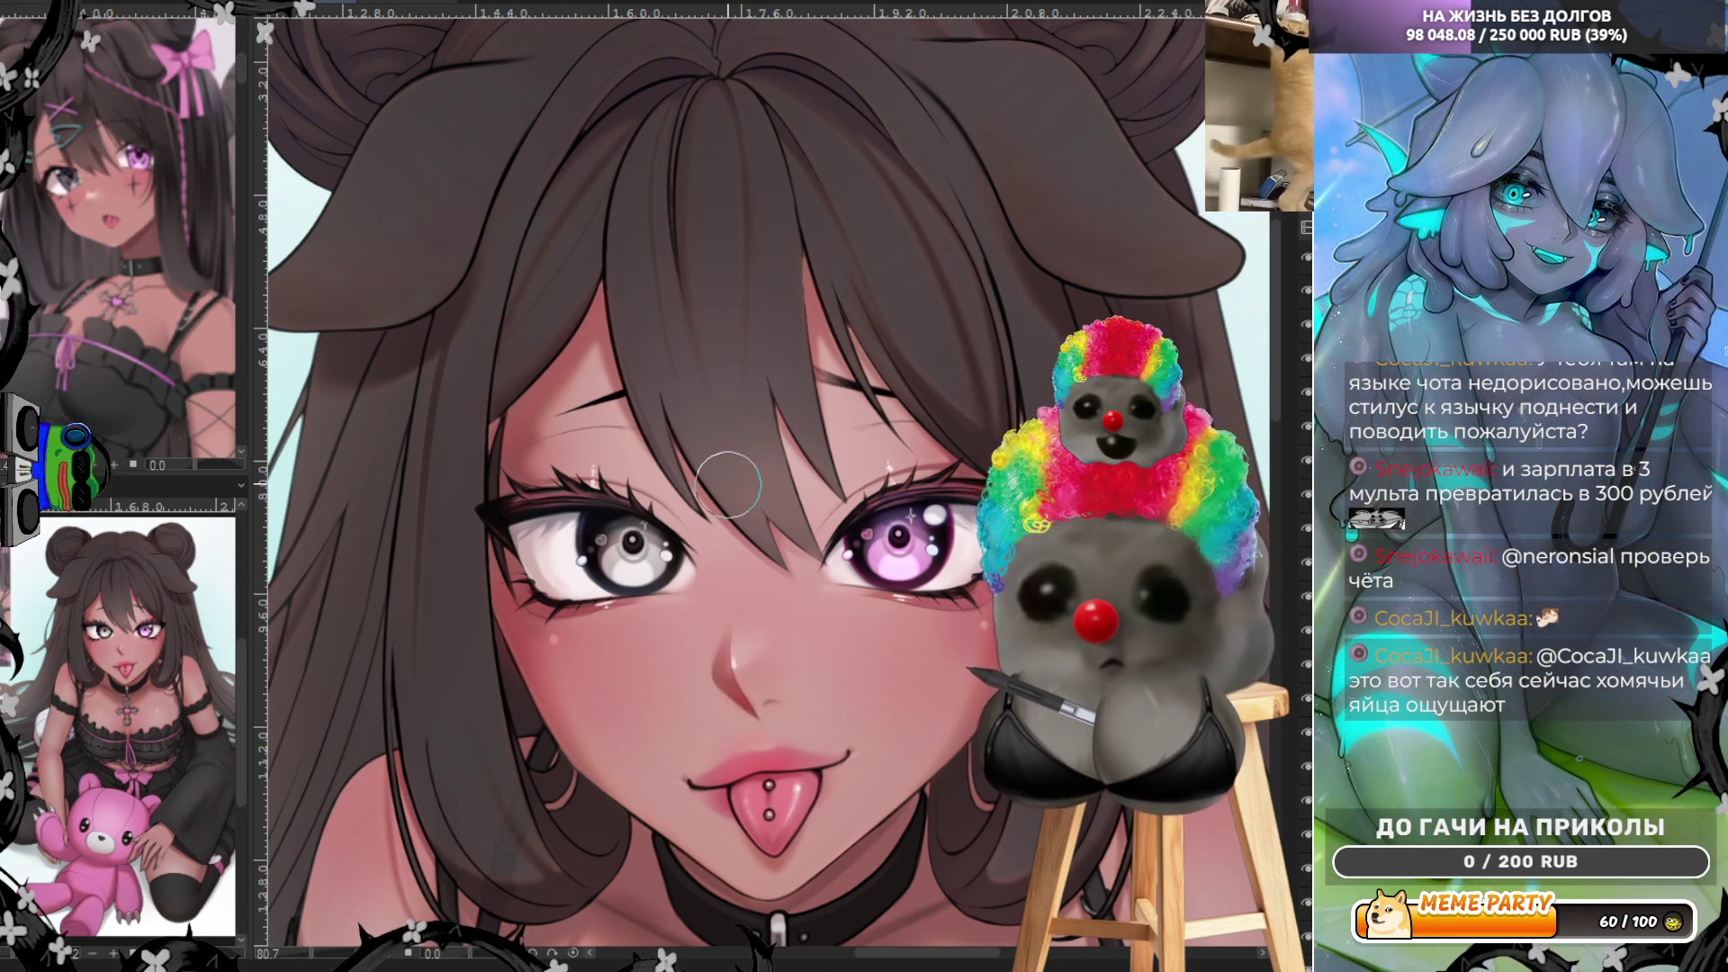
scroll(759, 573, down, 2)
scroll(759, 573, down, 2)
scroll(759, 575, down, 2)
scroll(752, 531, up, 2)
scroll(752, 532, up, 2)
scroll(751, 532, up, 2)
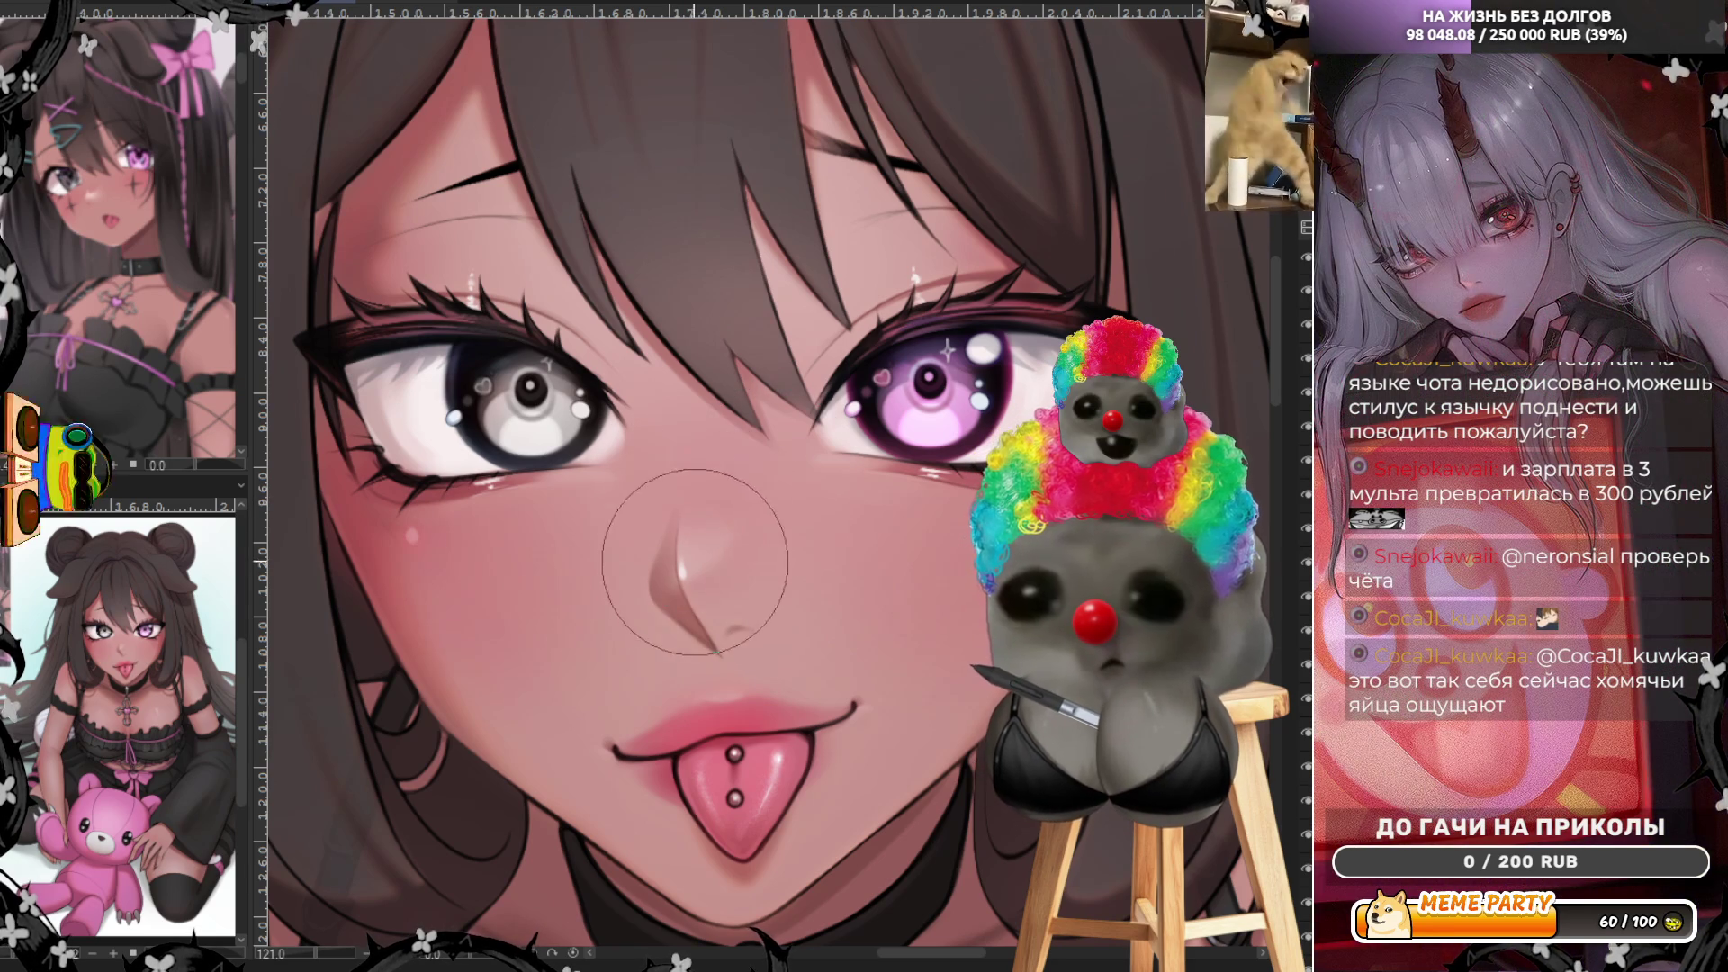
- Undo the last pink blush stroke on the nose, leaving only the brown nose shadow
key(ctrl+z)
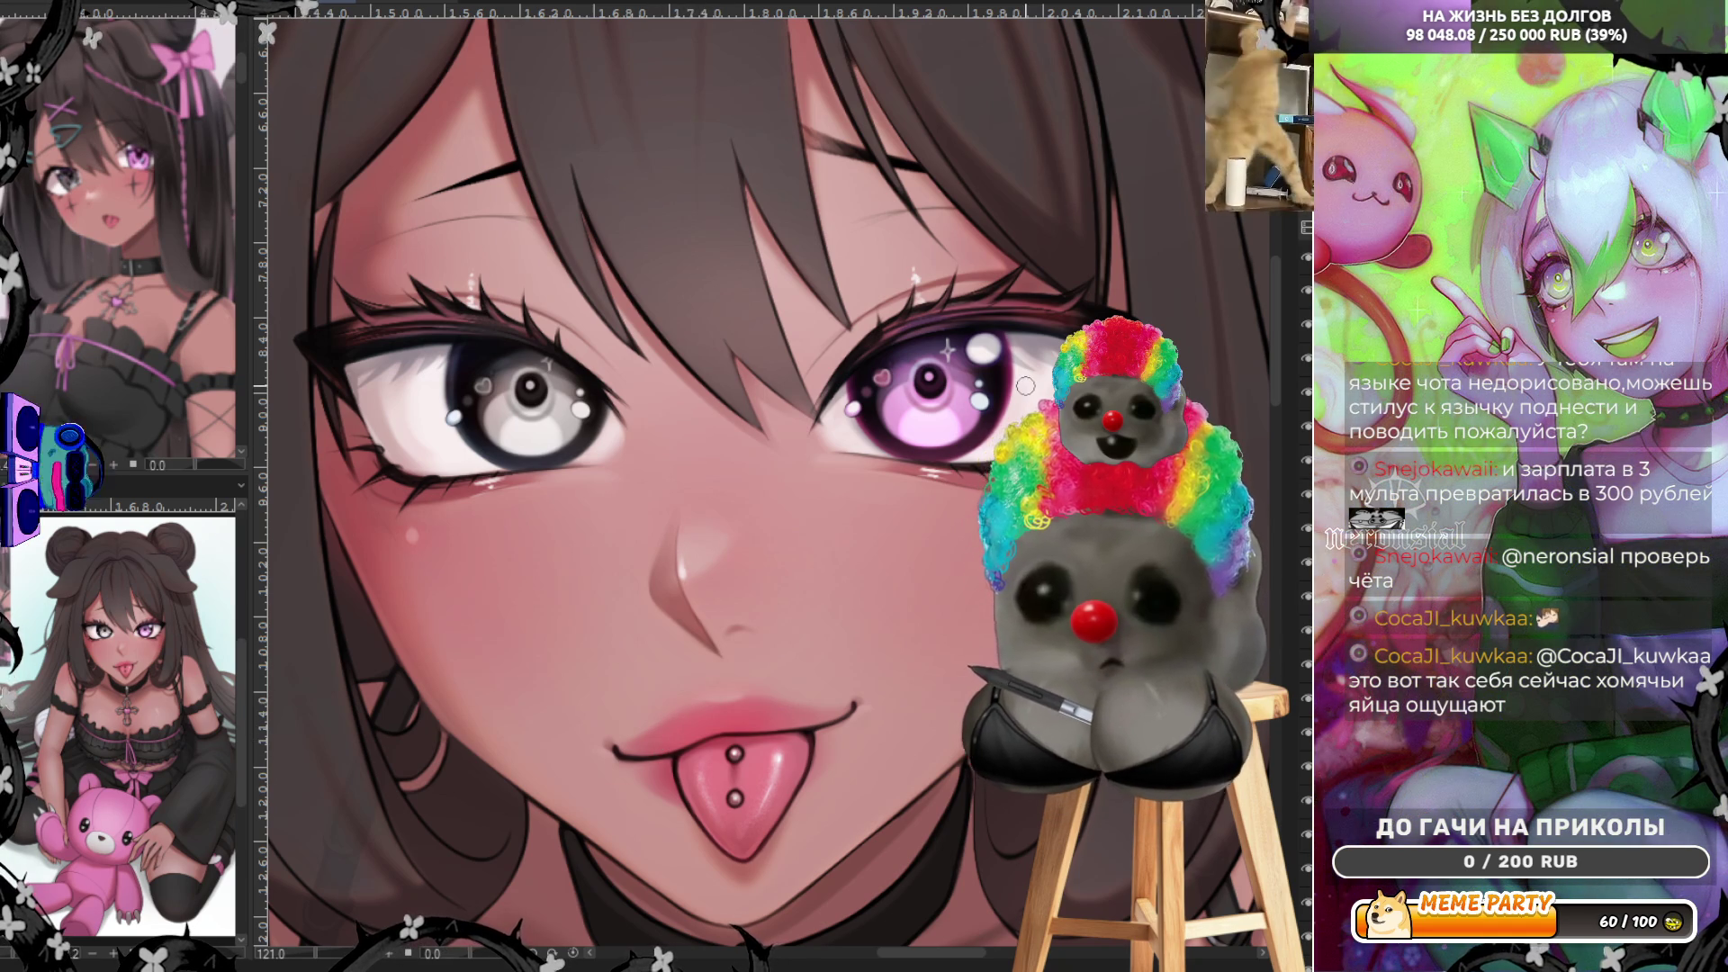
scroll(583, 552, down, 3)
scroll(432, 392, down, 2)
scroll(432, 391, down, 2)
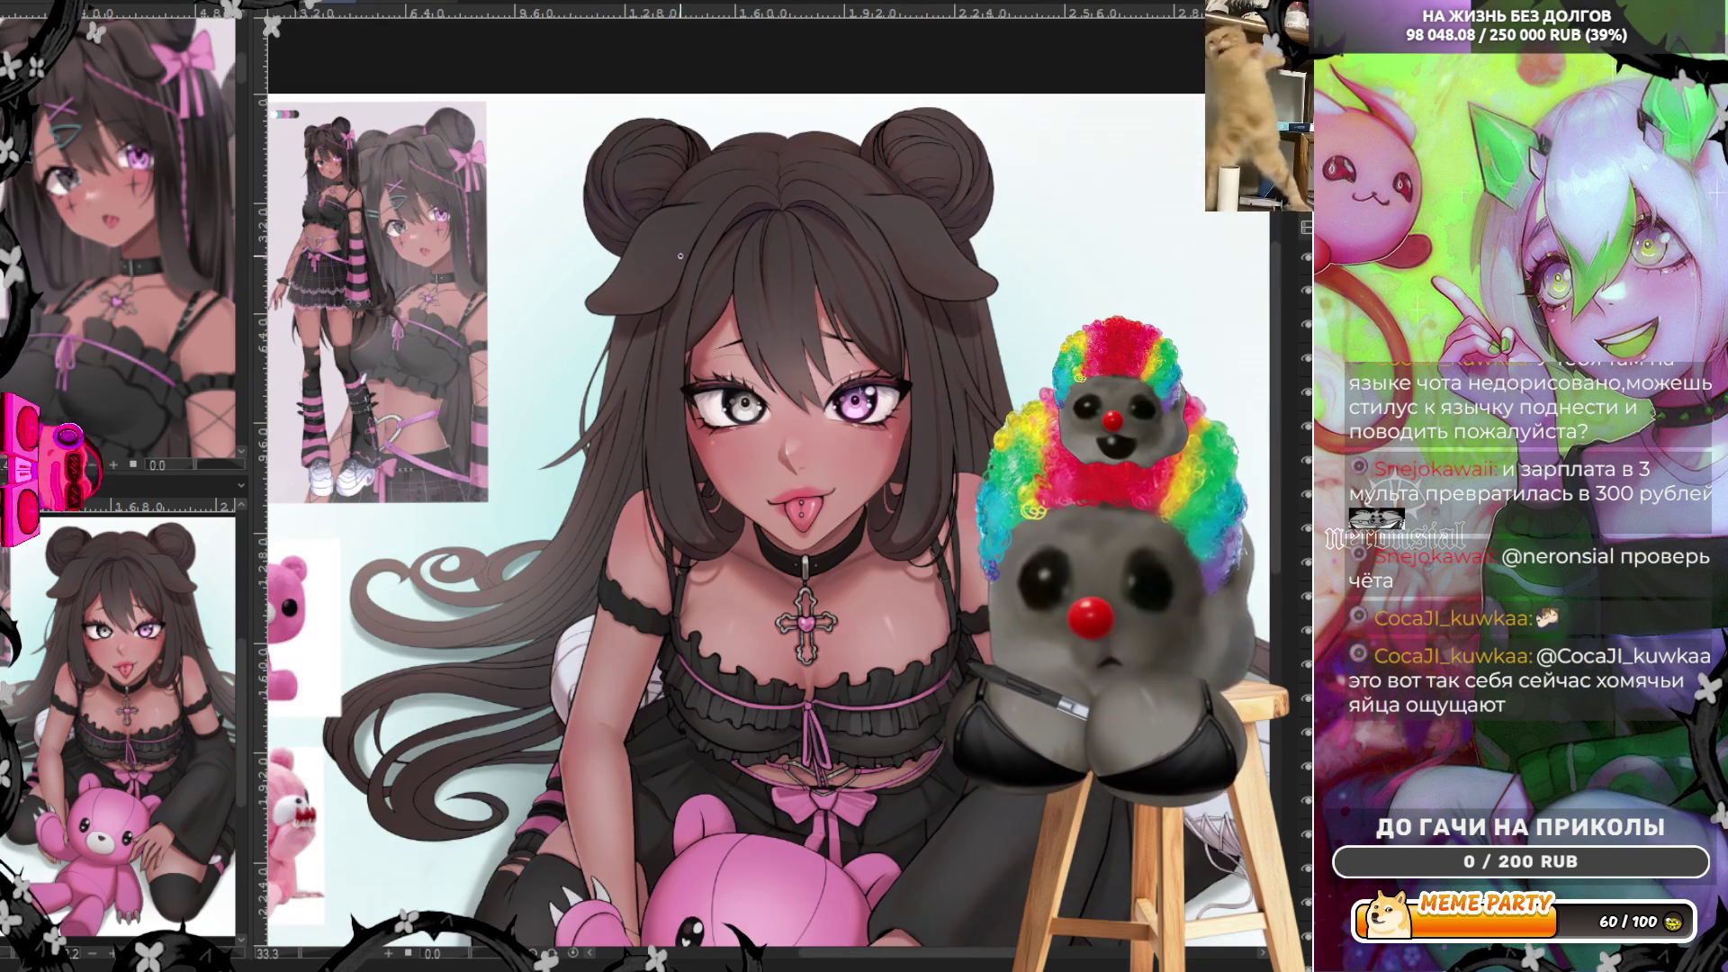
scroll(717, 486, up, 4)
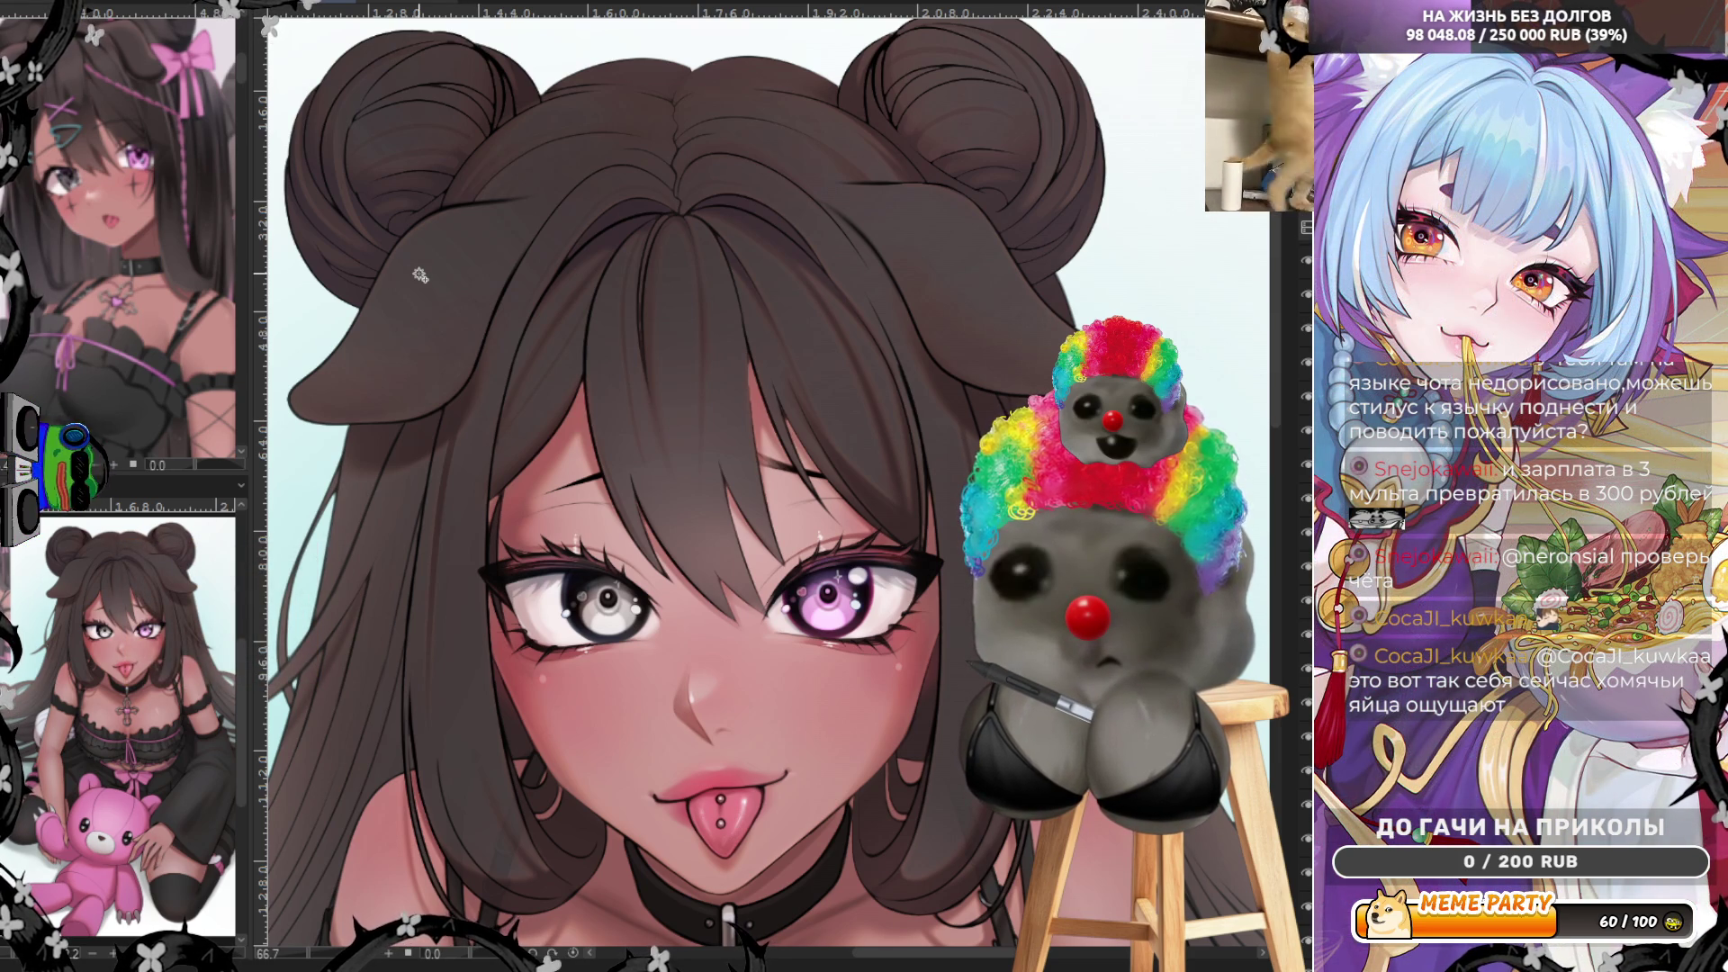
key(ctrl+shift+d)
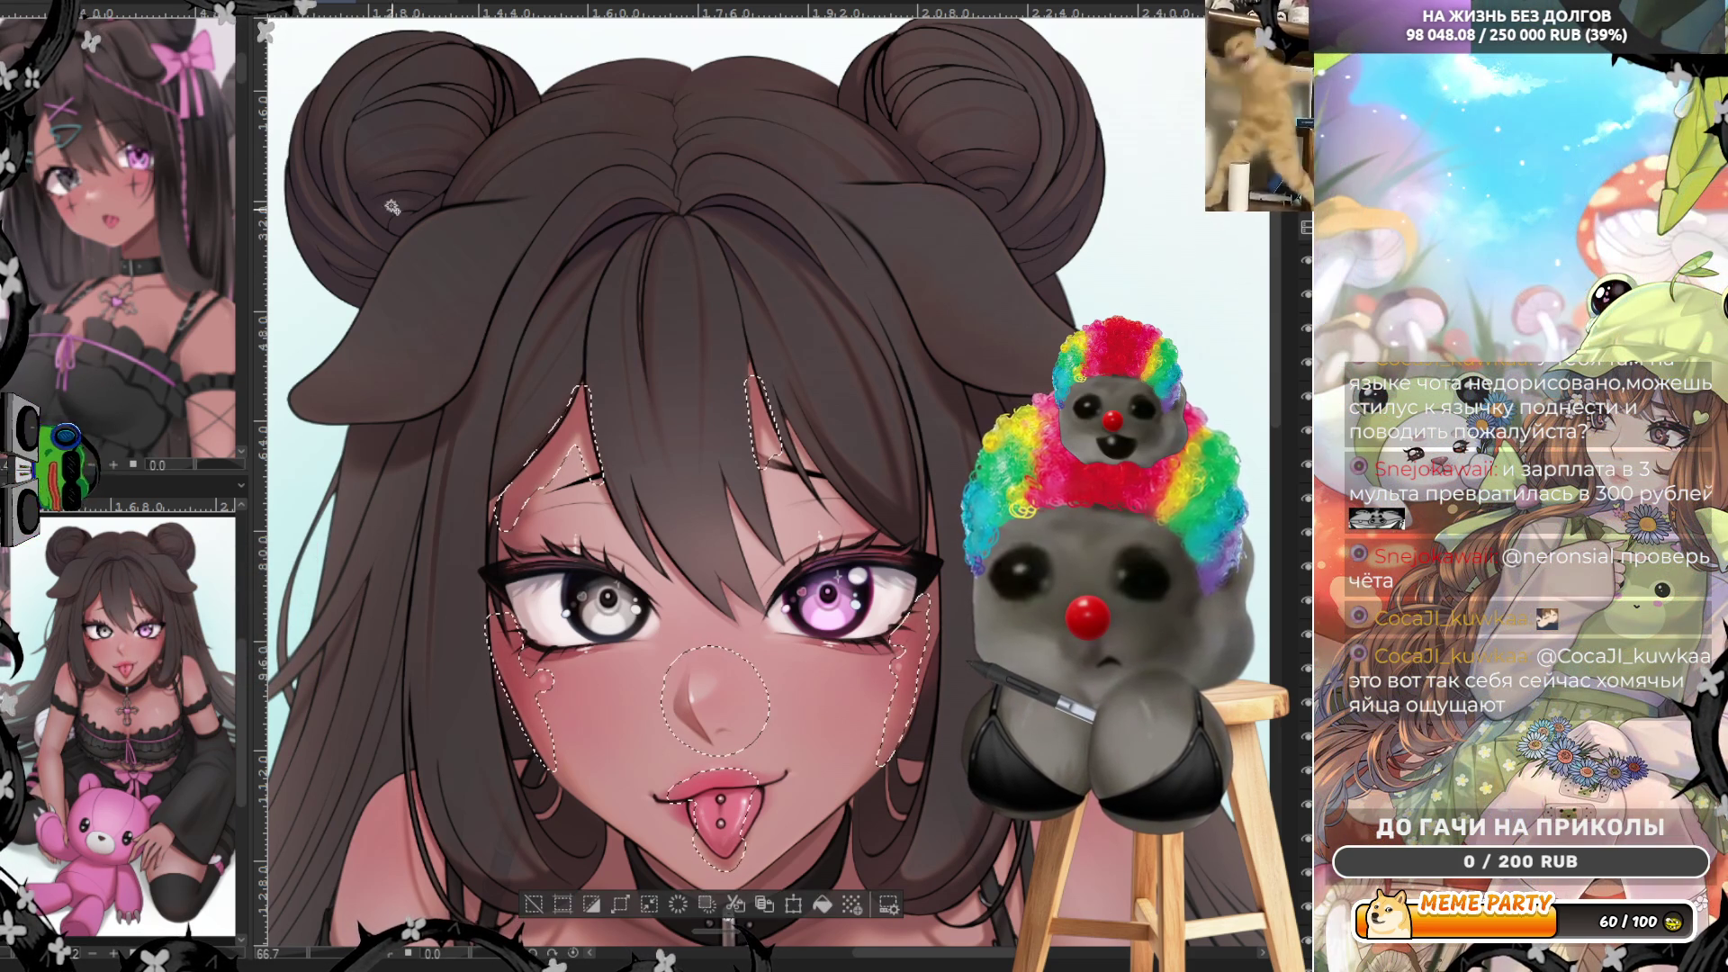
key(ctrl+d)
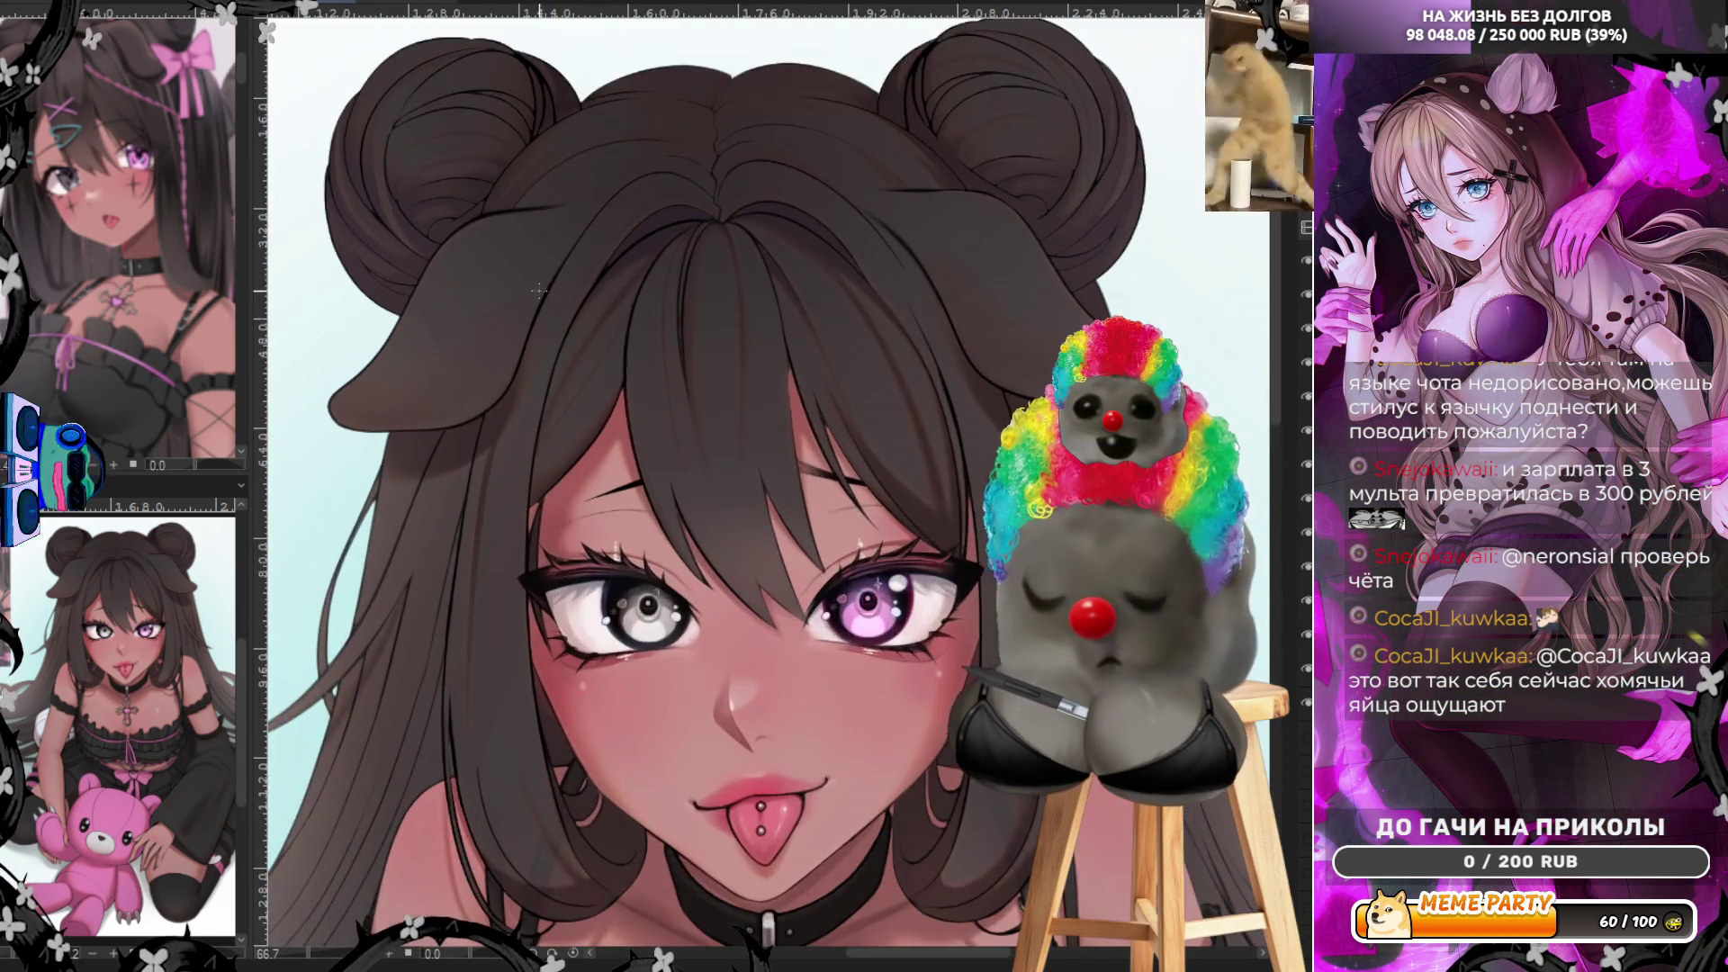
scroll(500, 308, up, 3)
scroll(501, 308, down, 2)
scroll(501, 309, down, 1)
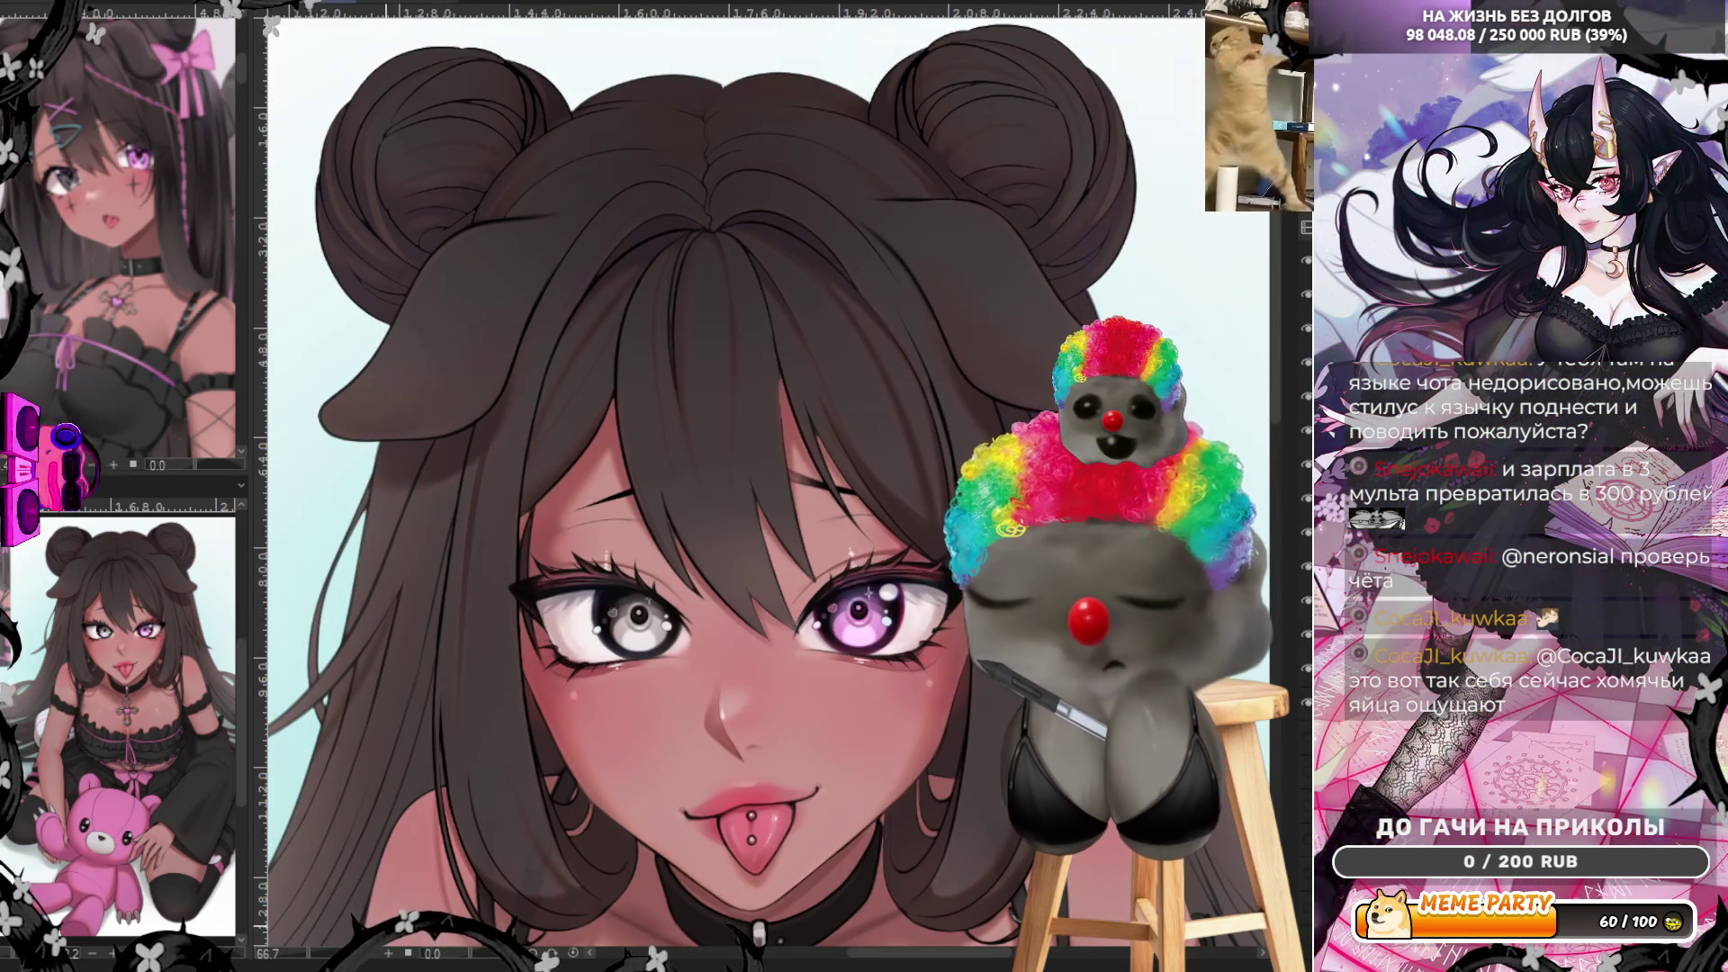
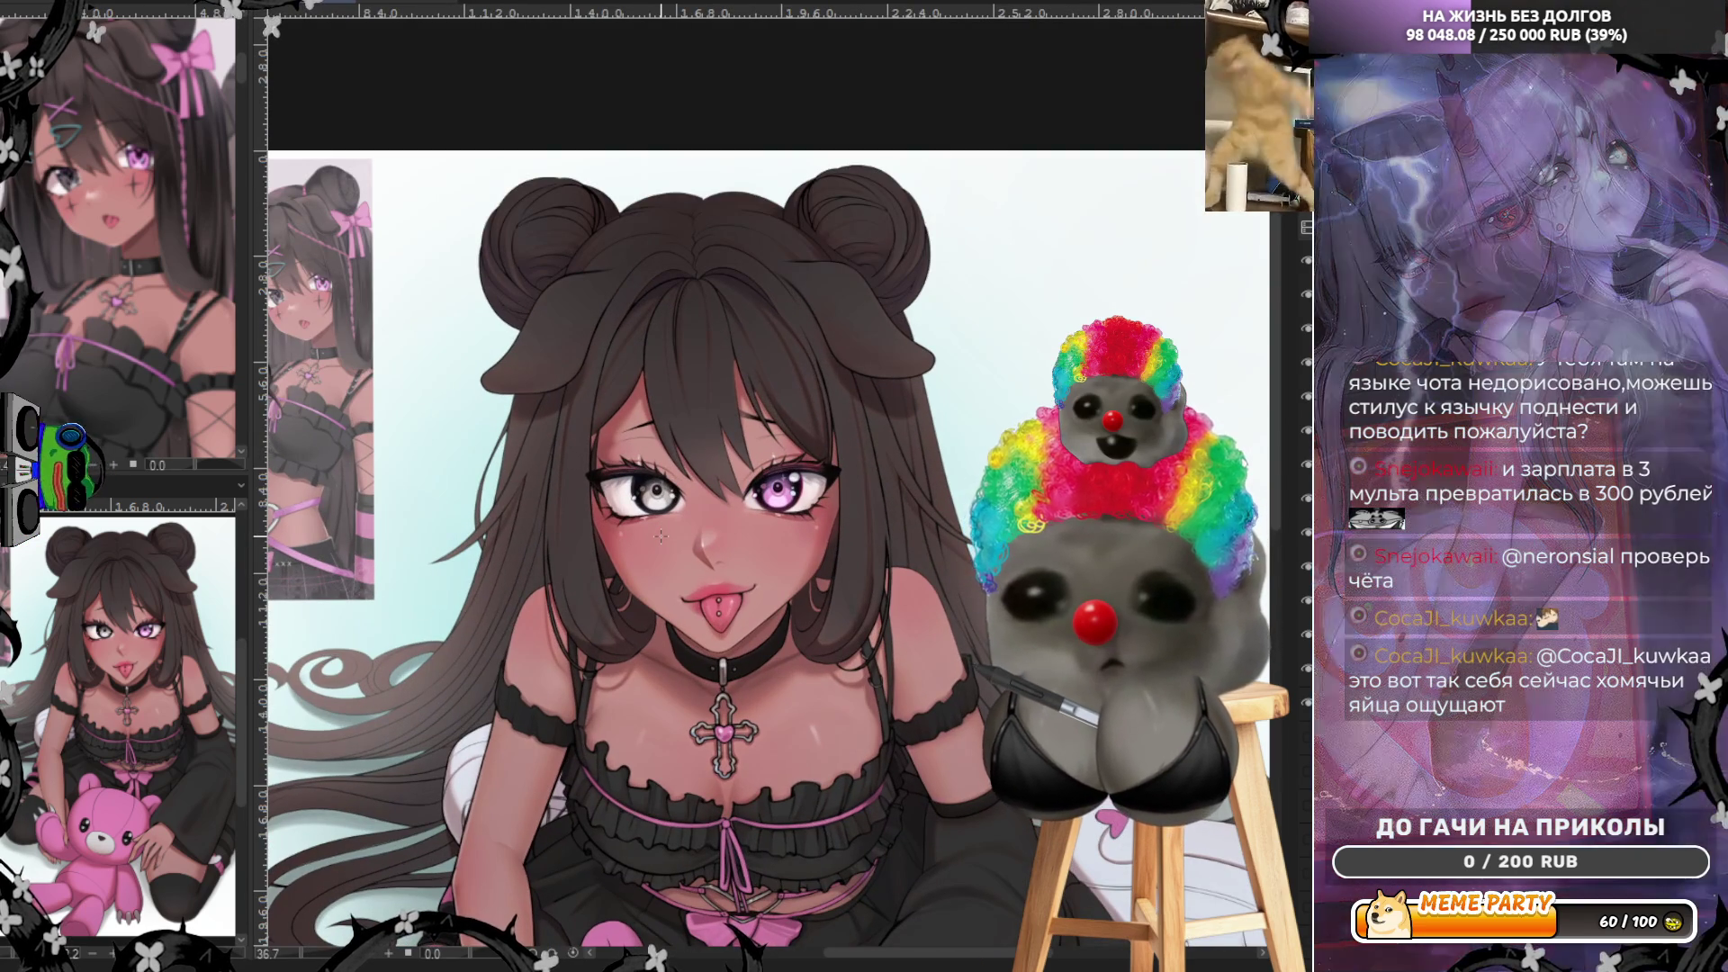
scroll(660, 538, down, 1)
scroll(659, 539, down, 1)
scroll(659, 539, down, 1)
scroll(660, 539, down, 1)
scroll(716, 648, up, 1)
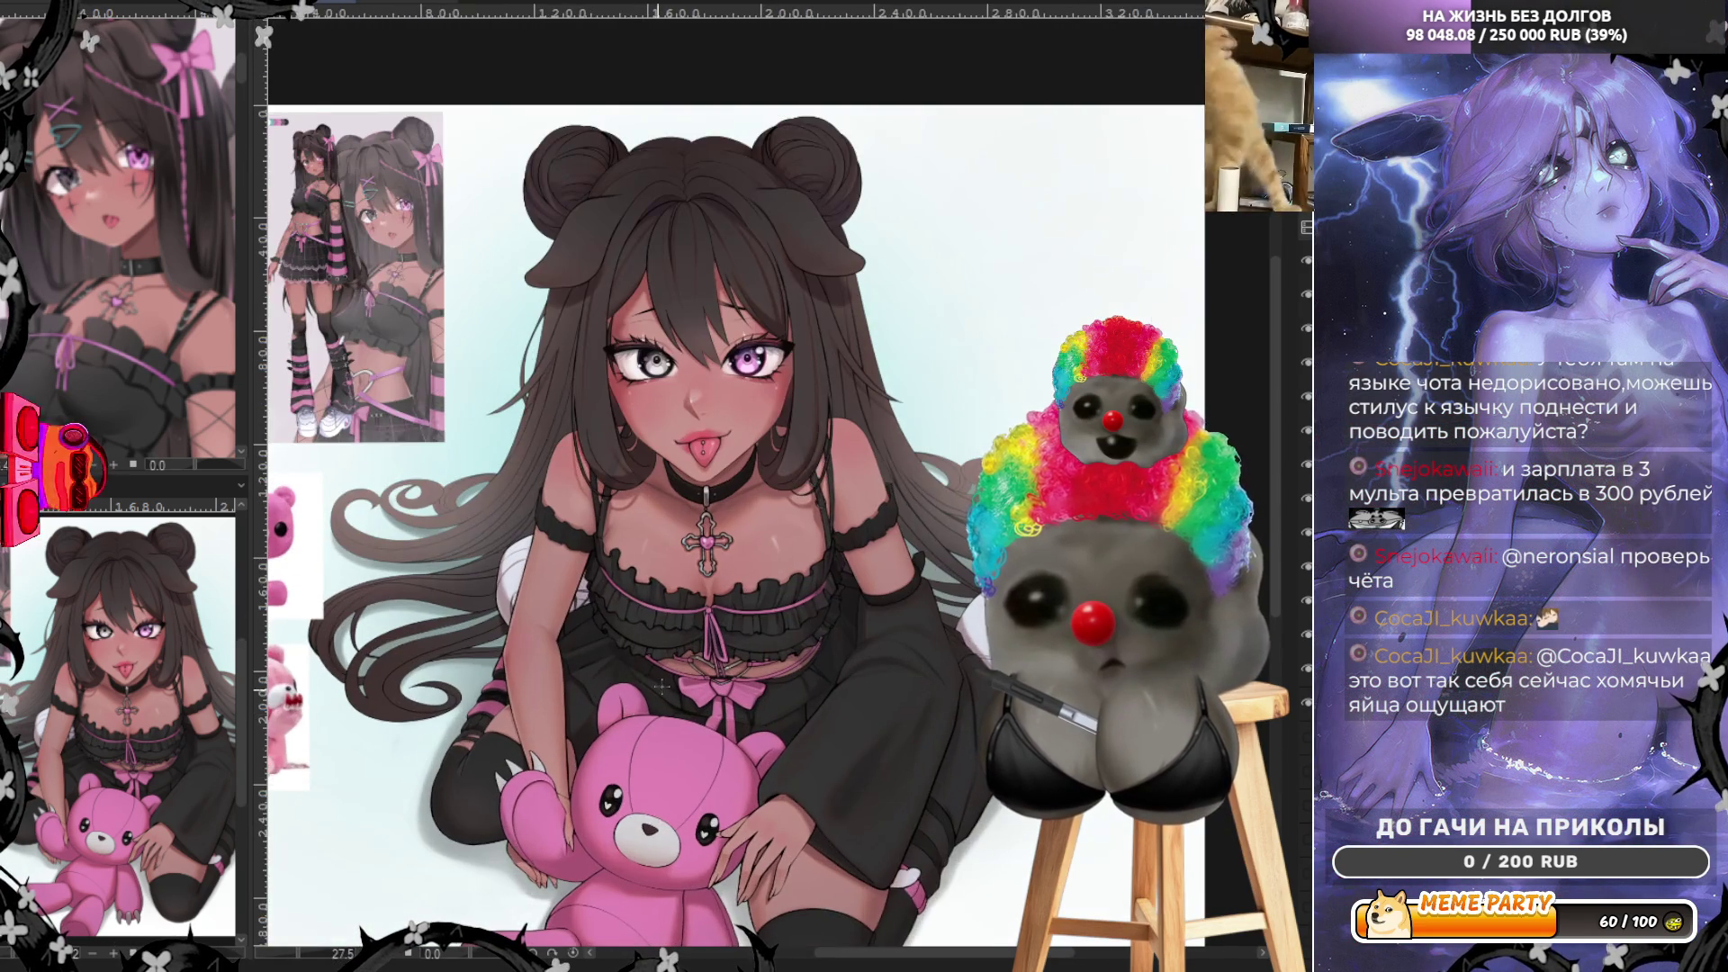
scroll(715, 648, up, 1)
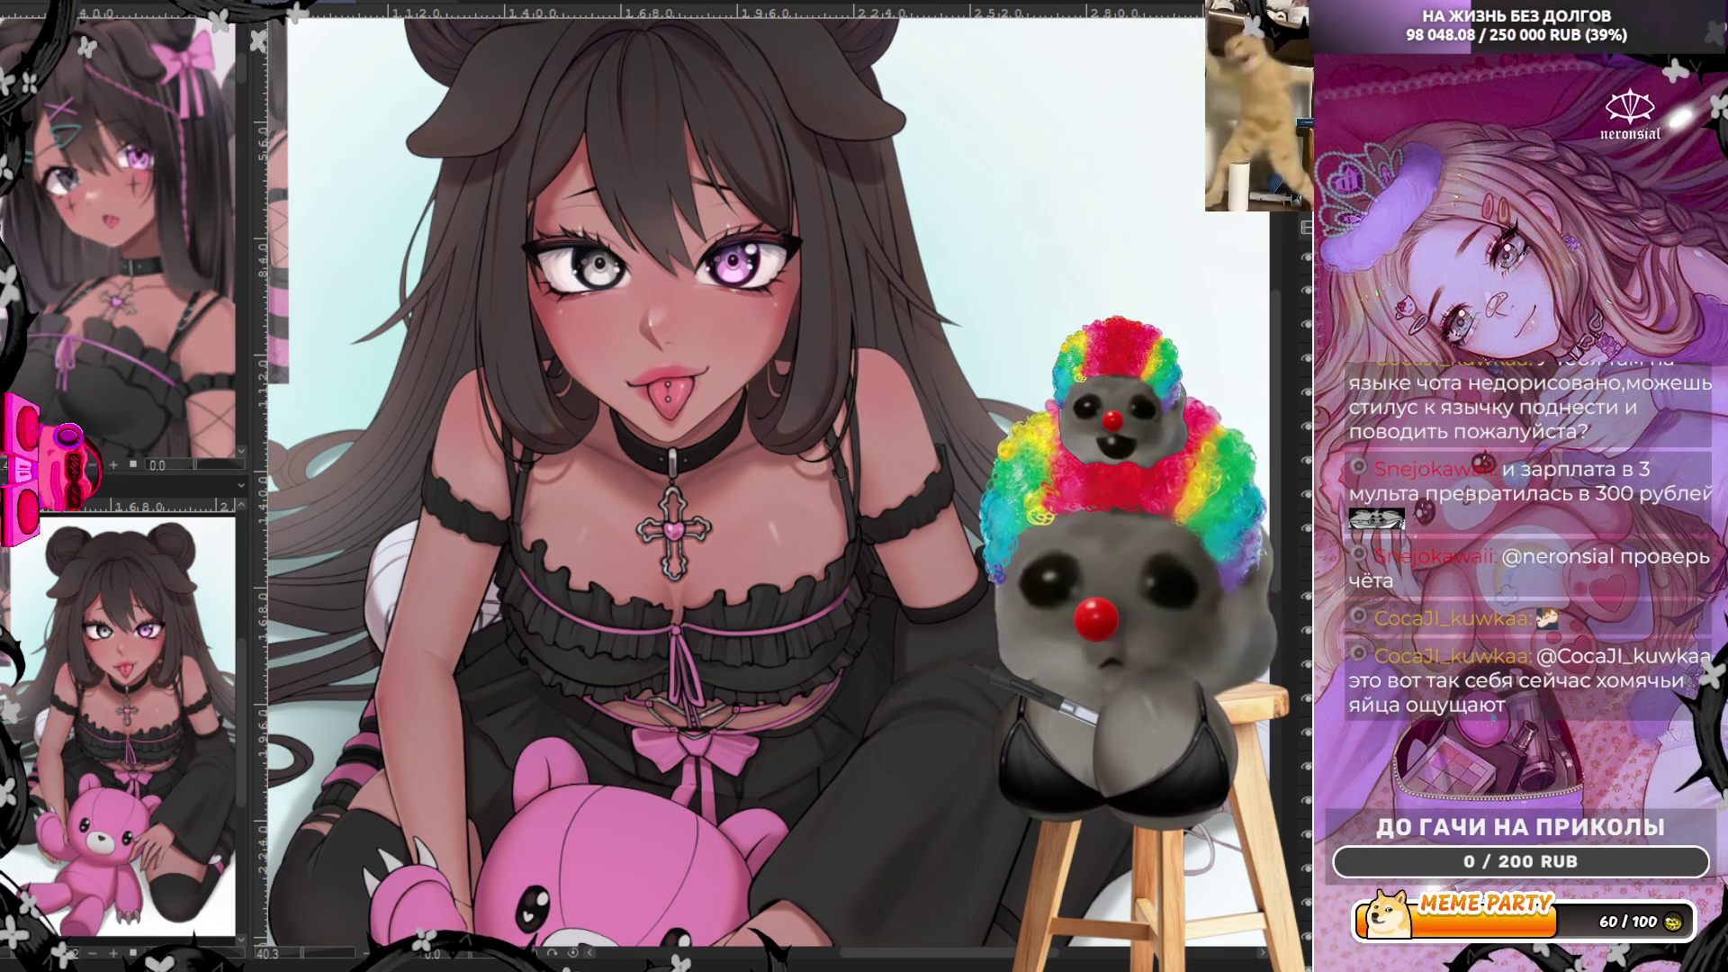
scroll(681, 804, up, 1)
scroll(680, 802, up, 1)
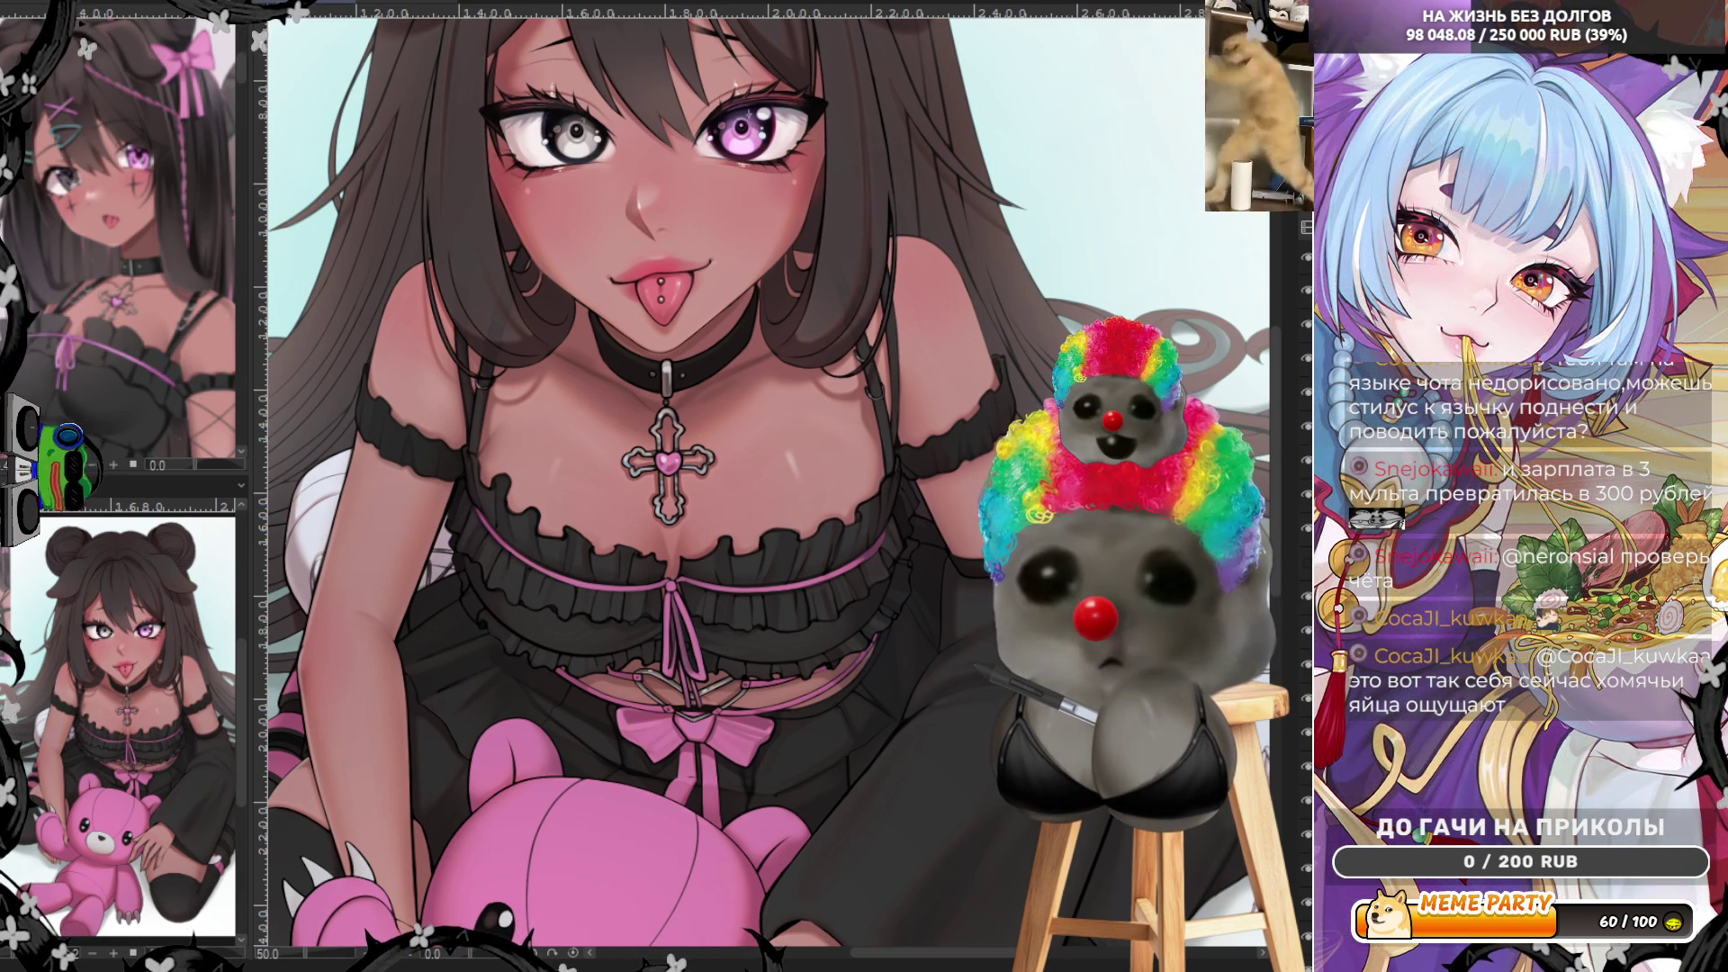
- Paint two soft white highlights on the chest, then remove them again
drag(520, 573, 582, 614)
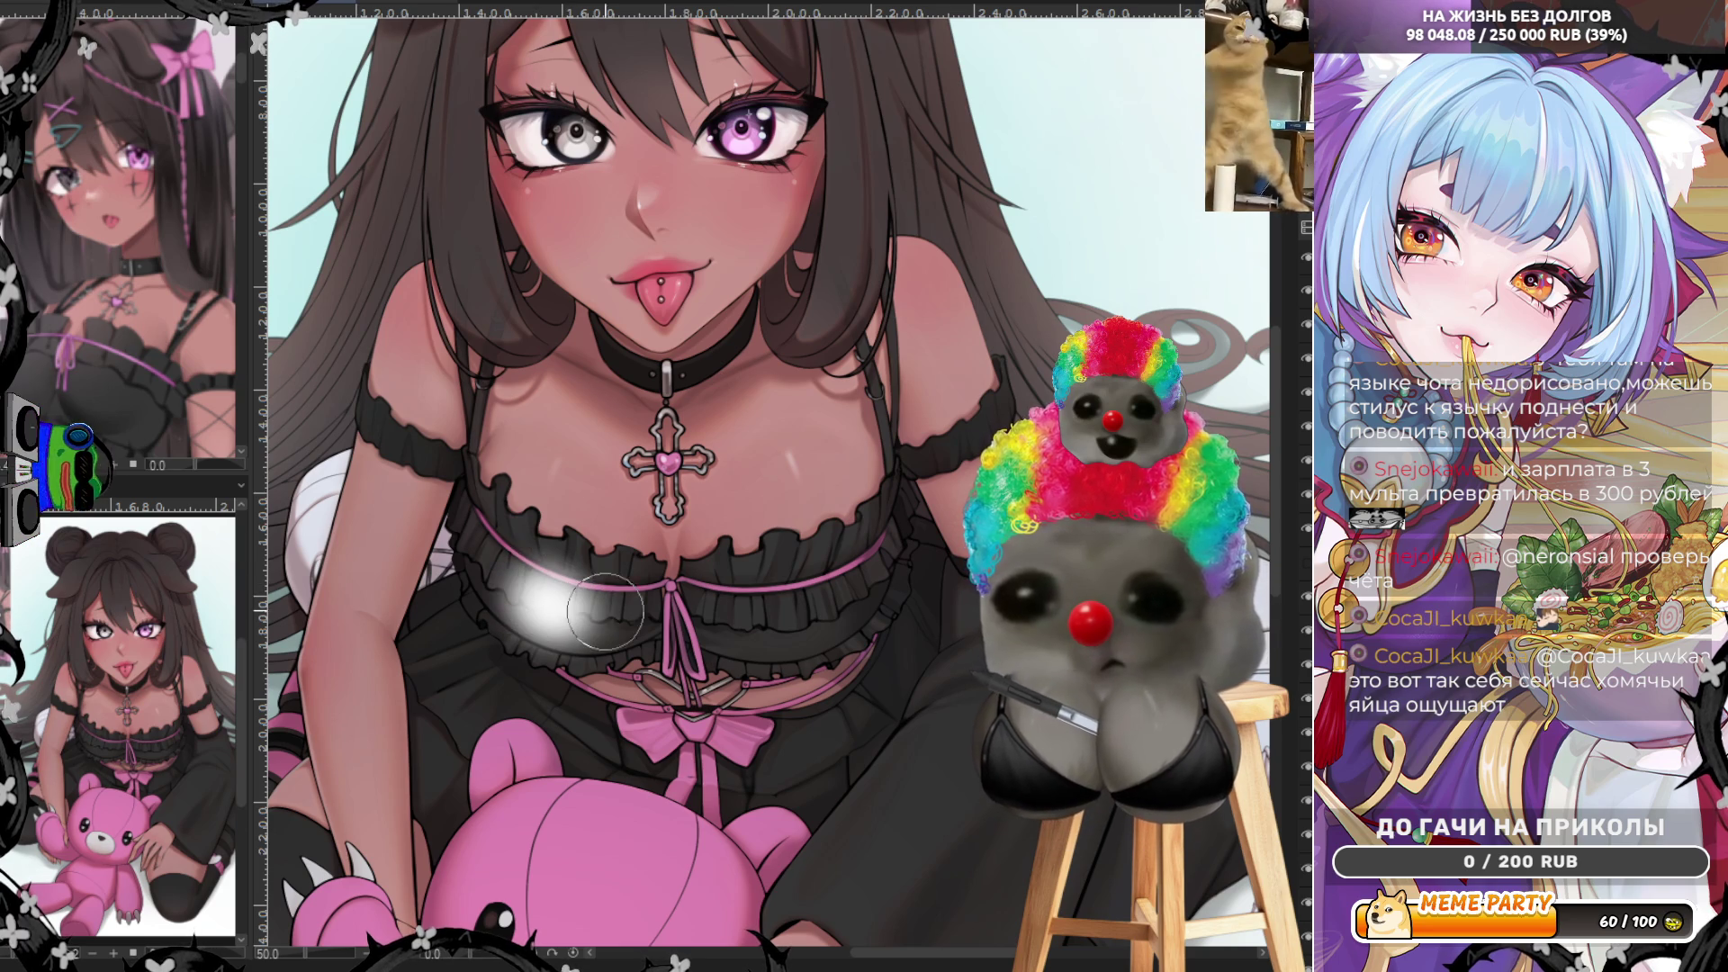
drag(787, 615, 831, 615)
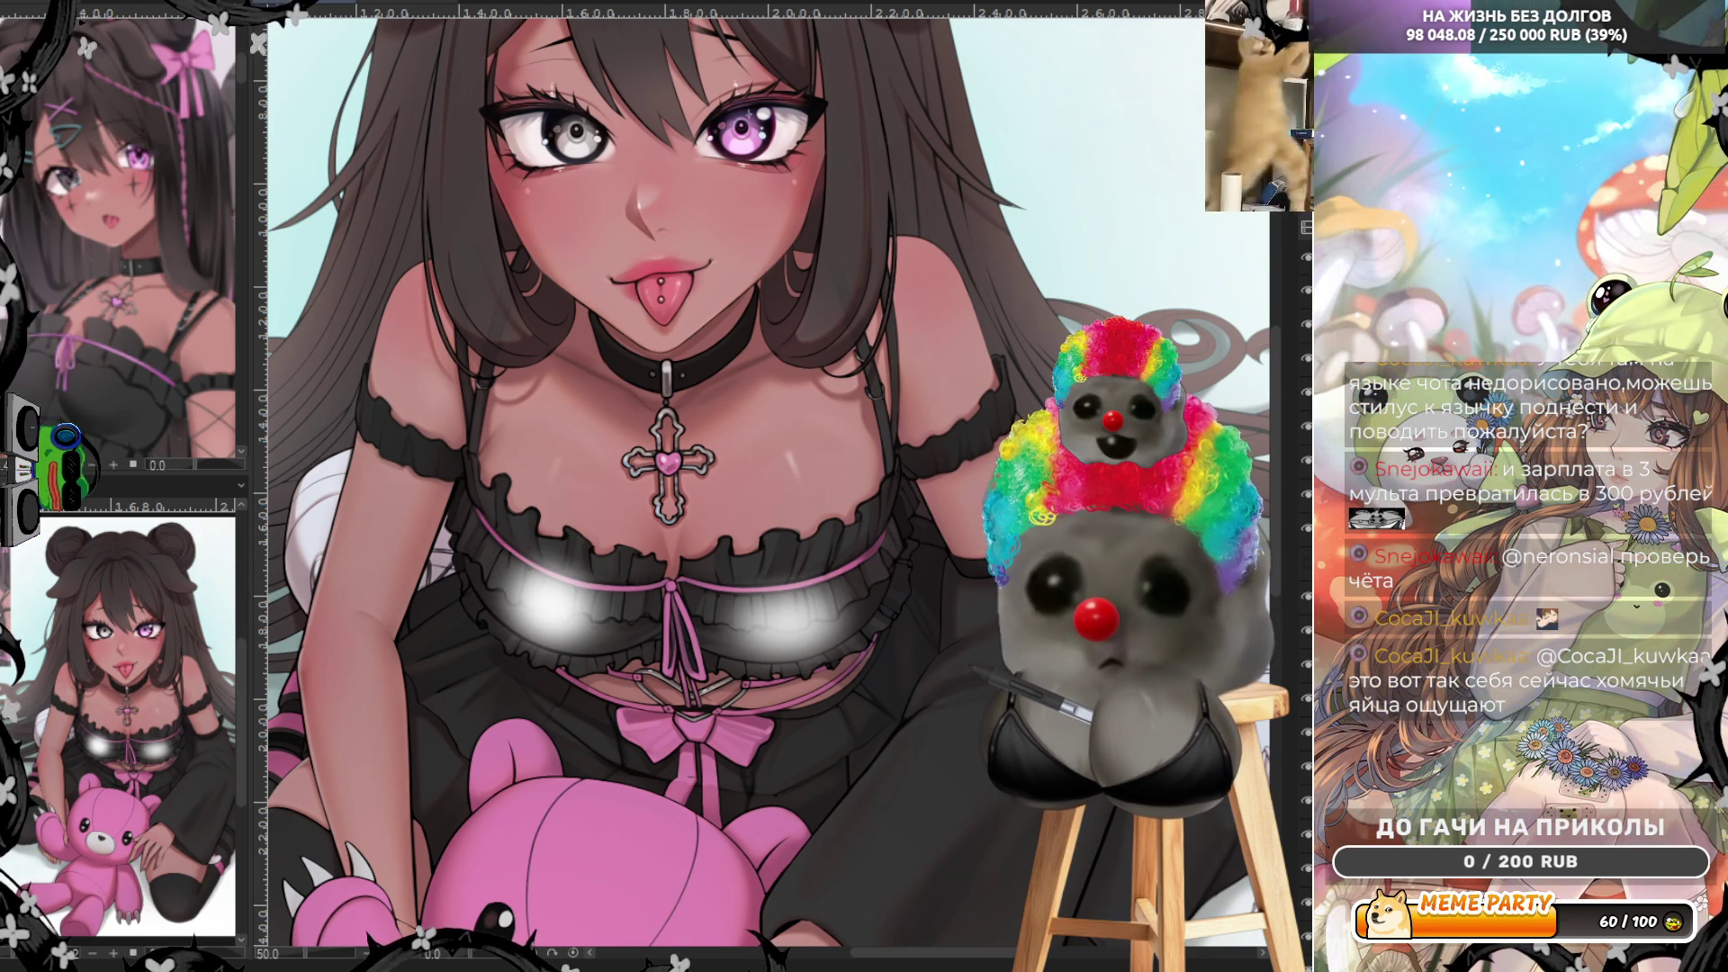
key(Delete)
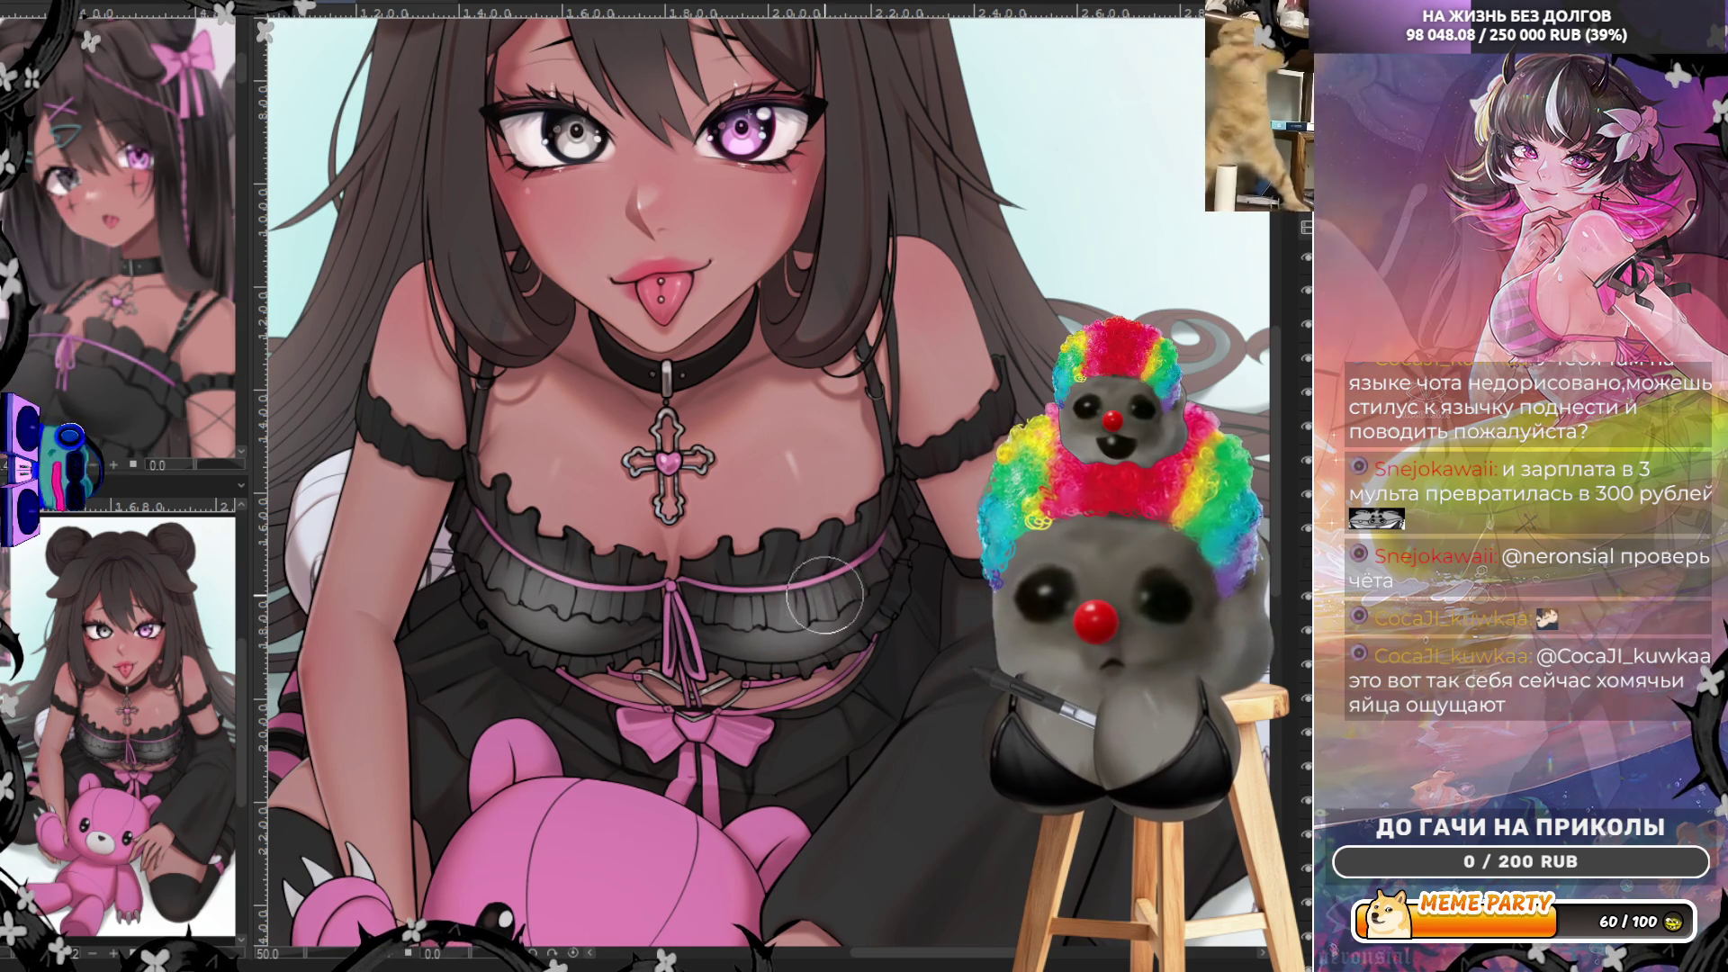
scroll(647, 649, up, 1)
scroll(654, 638, up, 1)
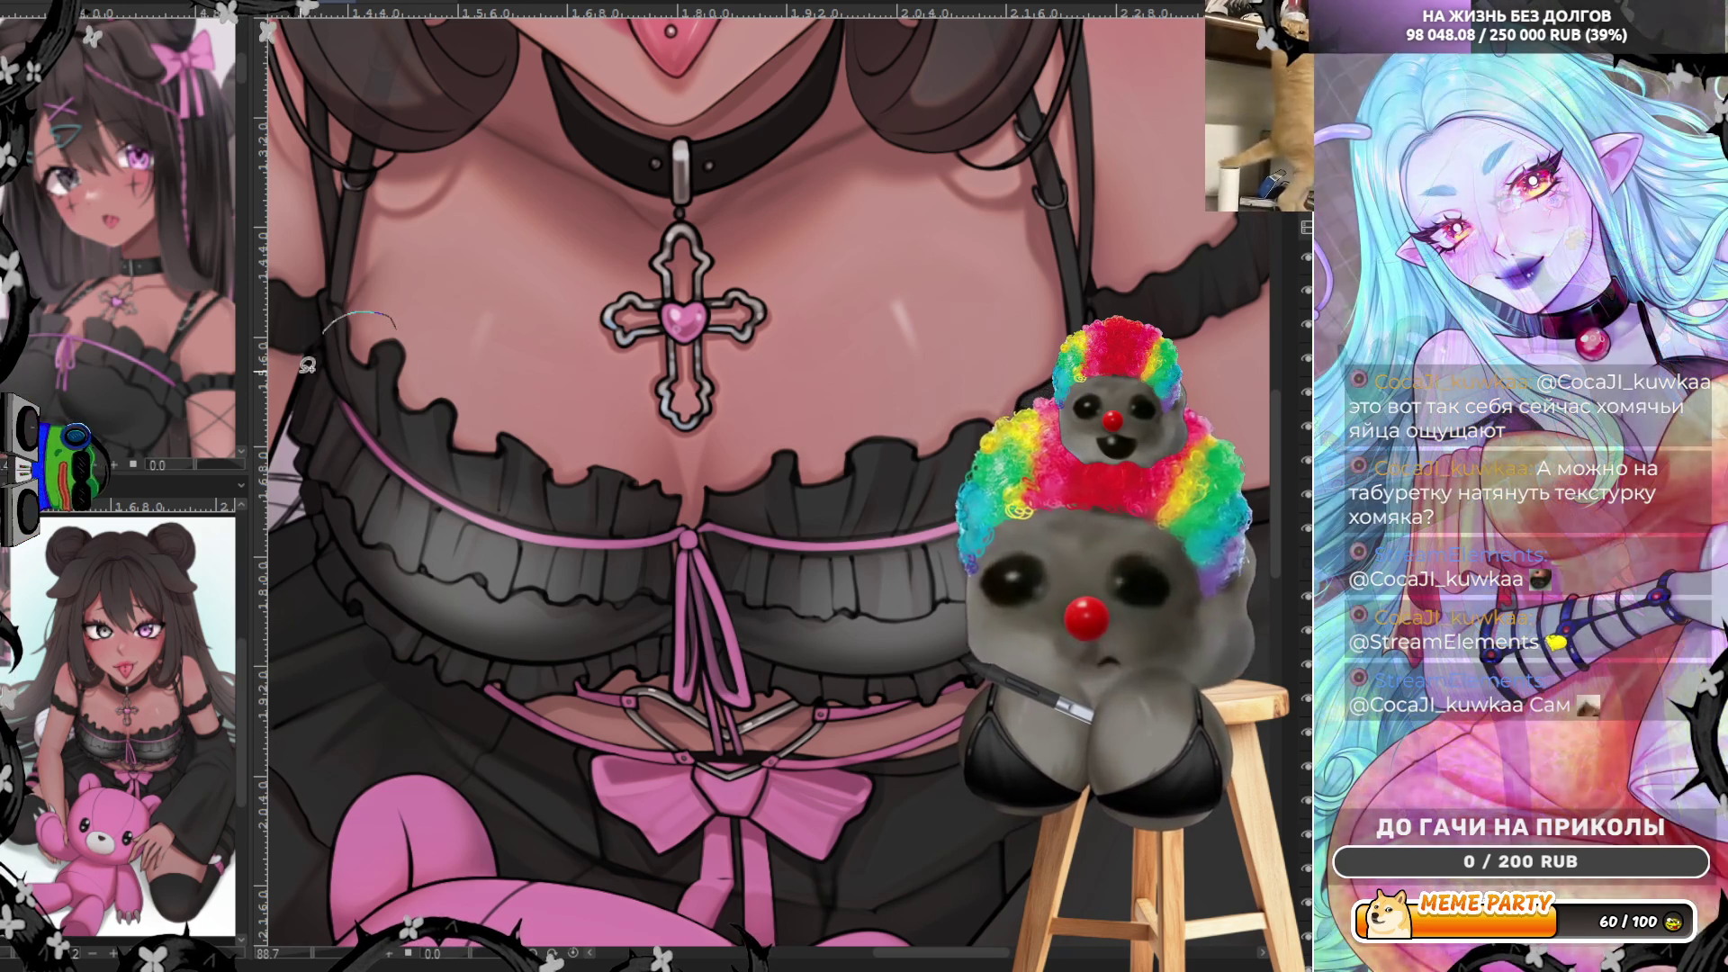
- Lasso a closed freehand selection around the bodice ruffle across the chest, then clear it
drag(310, 354, 336, 480)
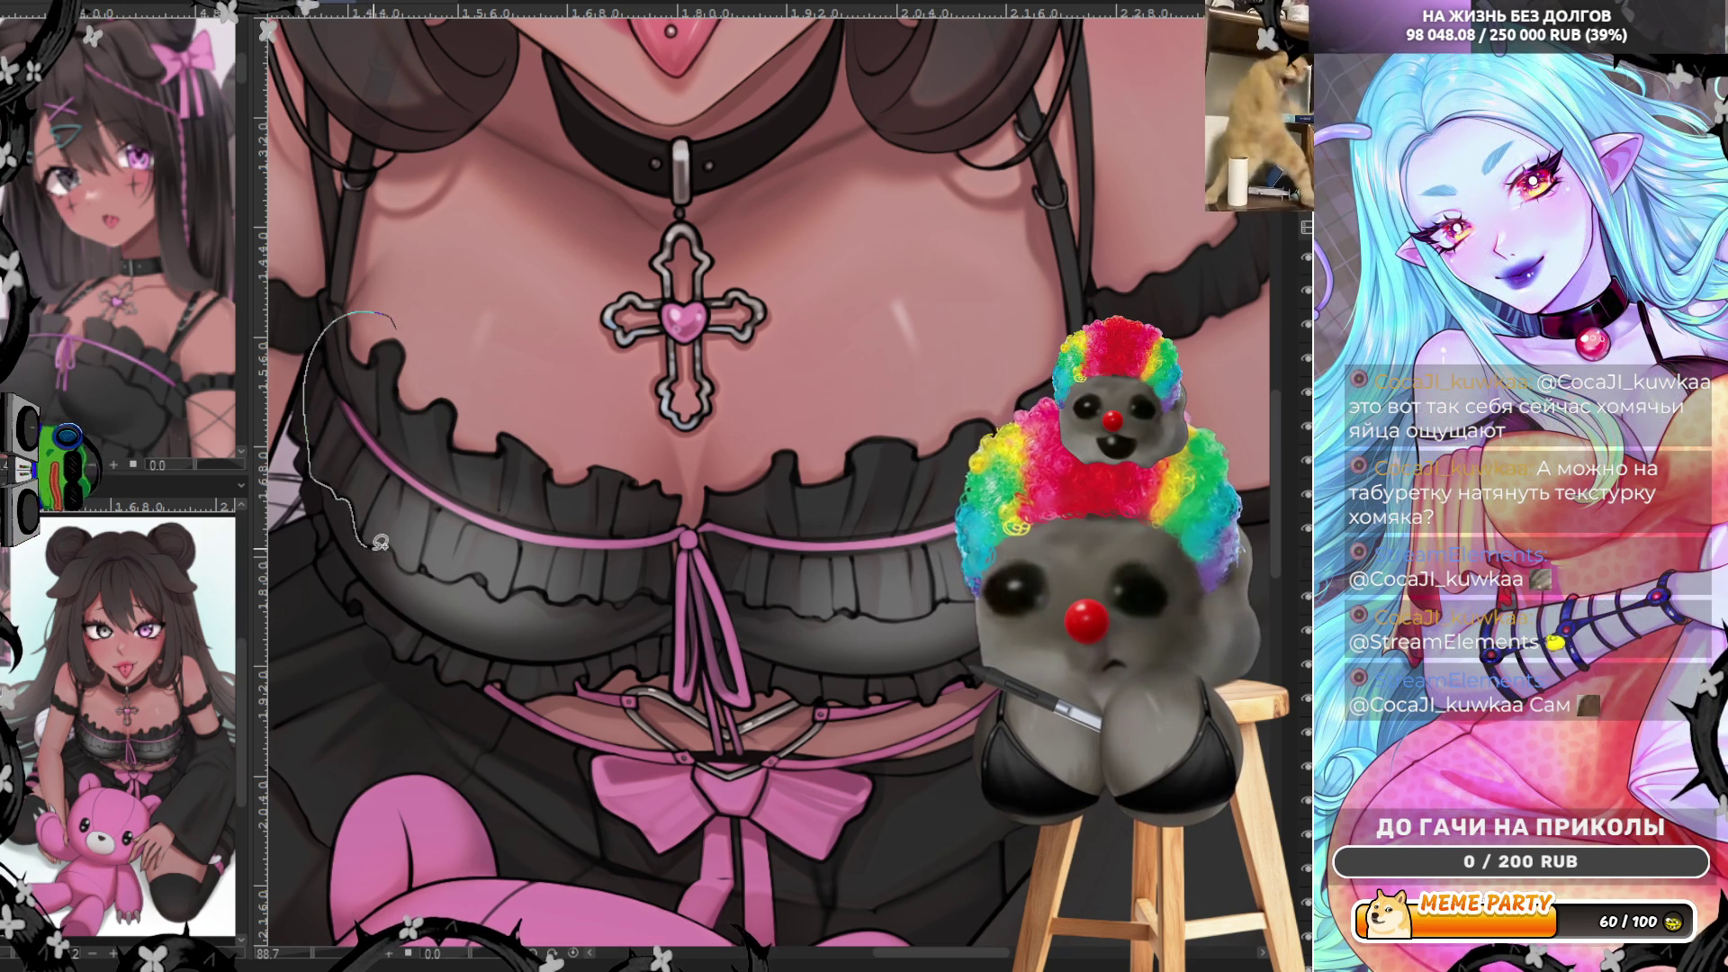
drag(380, 541, 419, 568)
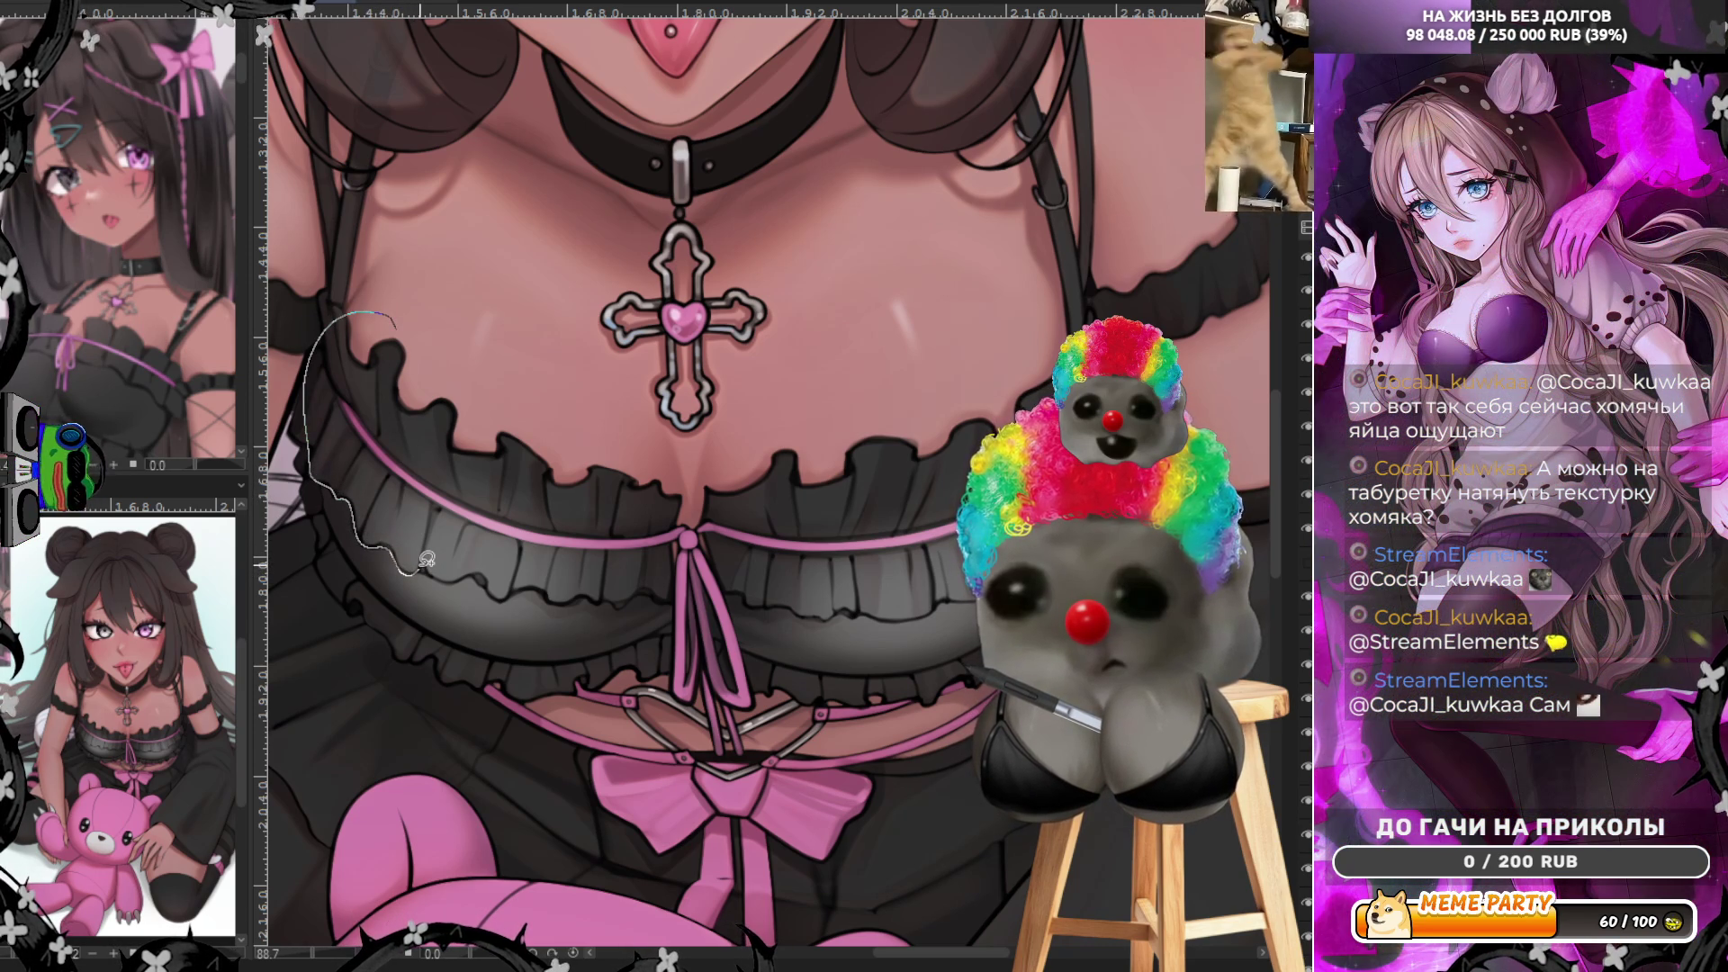
drag(426, 559, 600, 598)
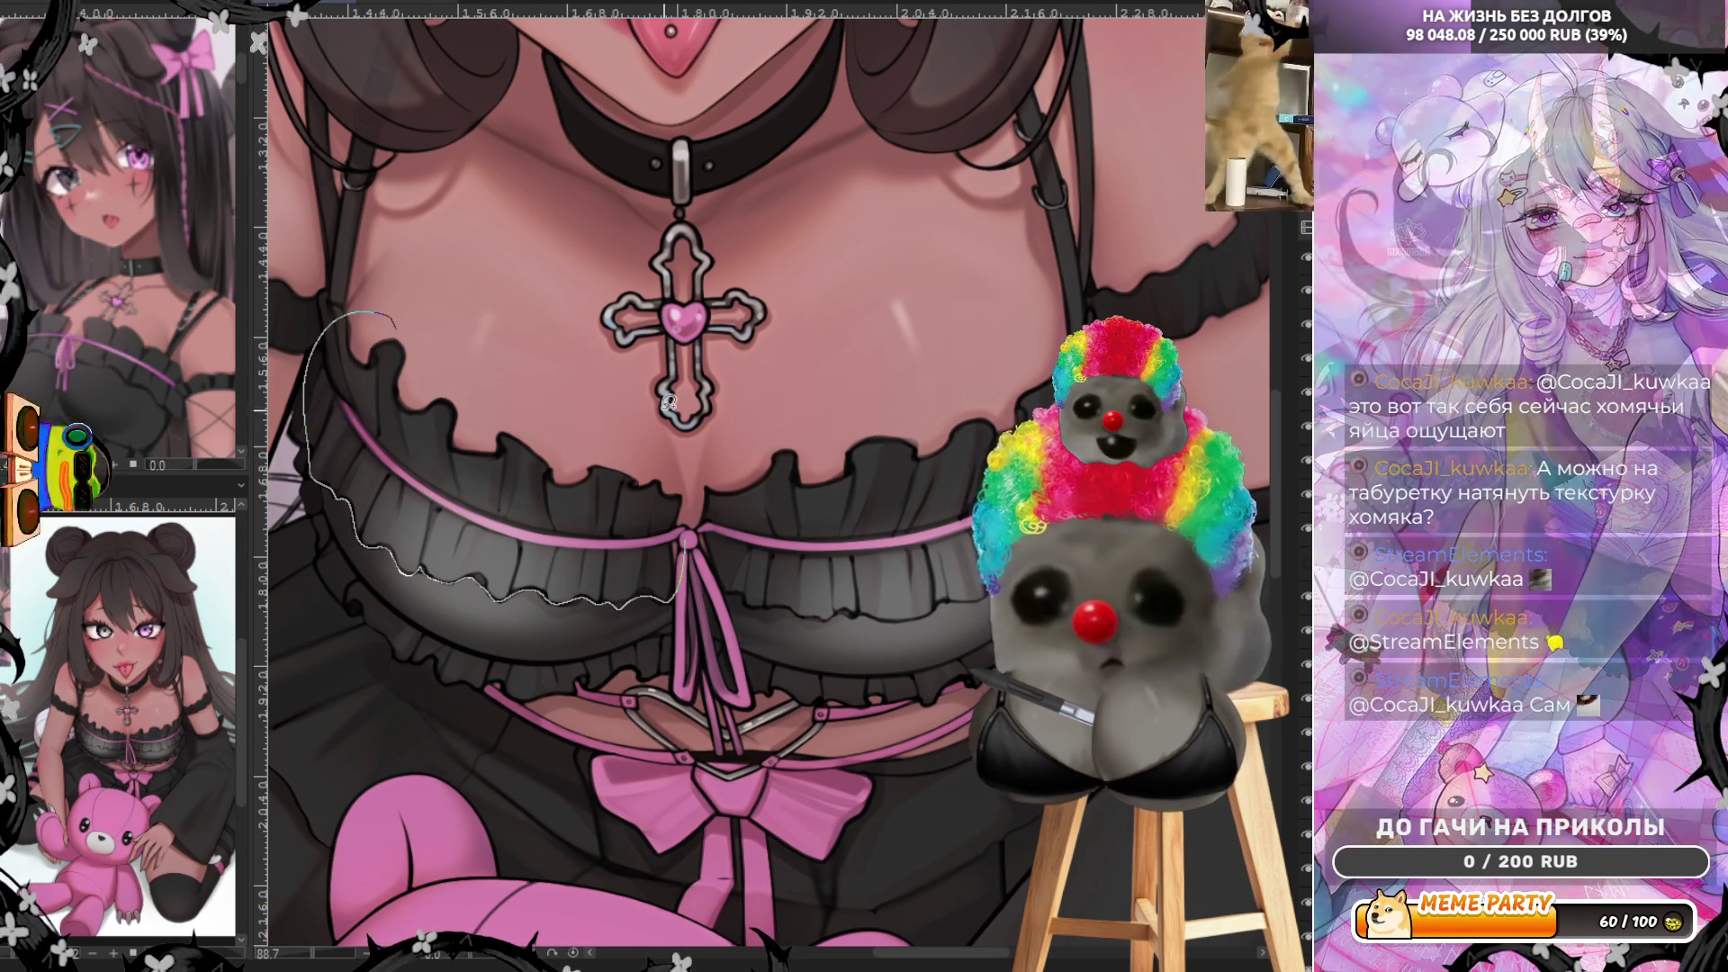
drag(627, 604, 417, 301)
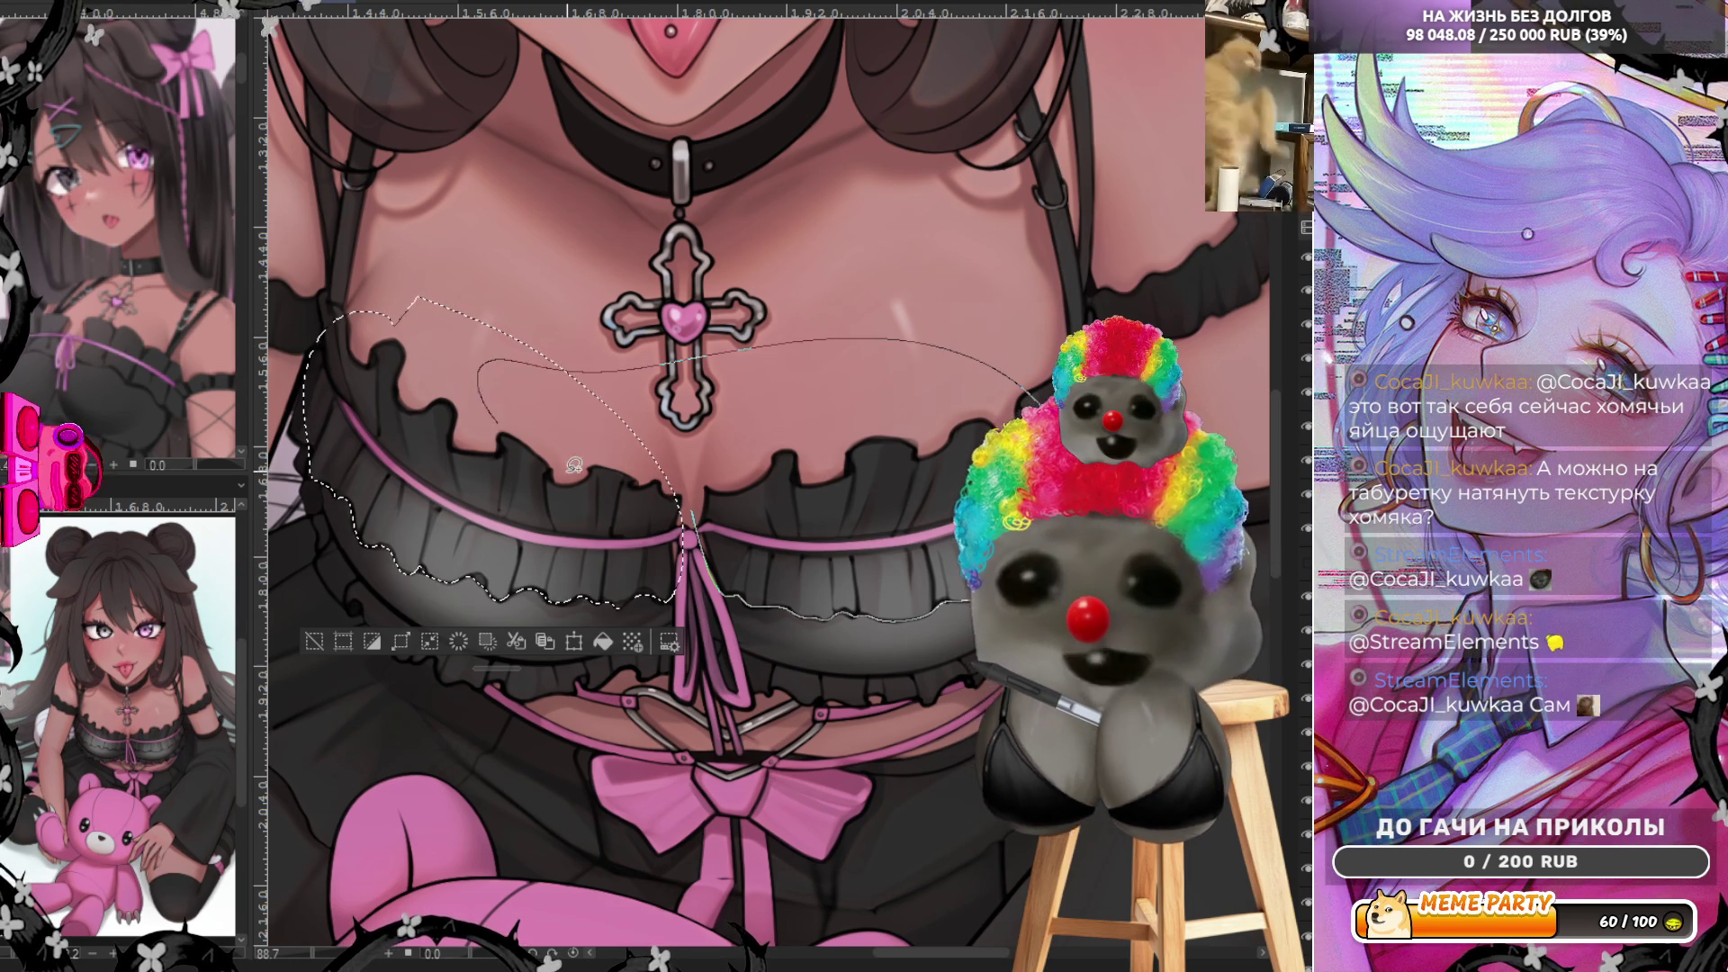
drag(685, 518, 699, 489)
key(ctrl+d)
scroll(613, 606, down, 2)
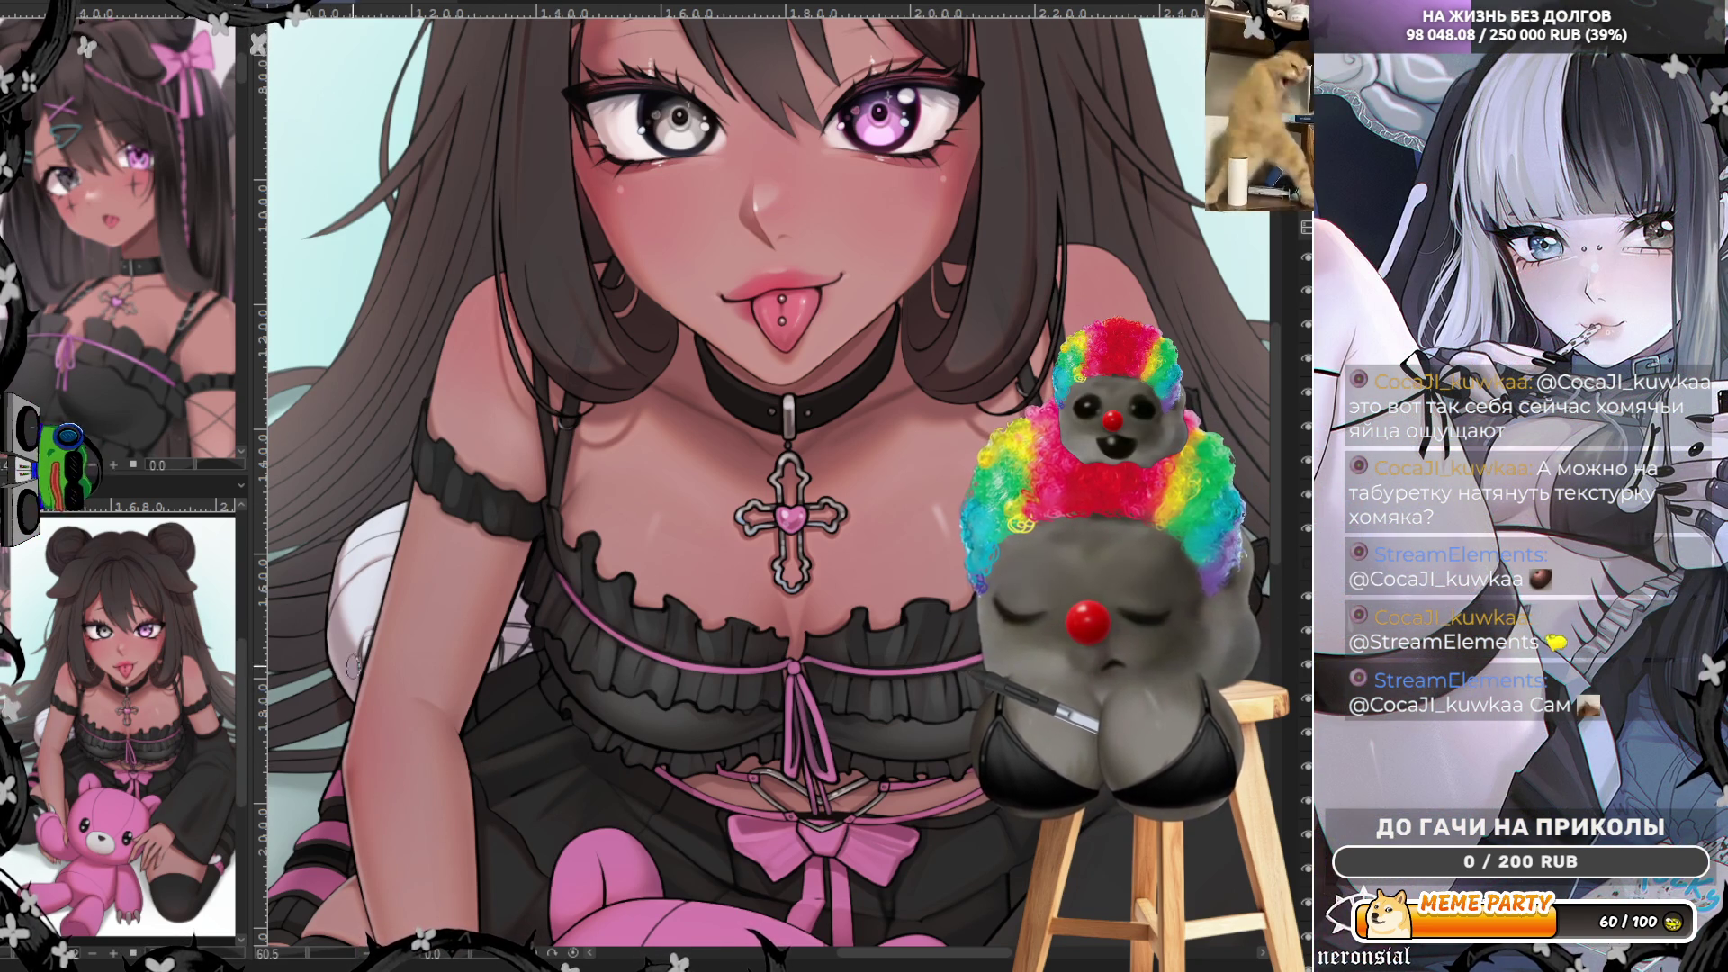
scroll(621, 303, down, 2)
scroll(622, 304, down, 2)
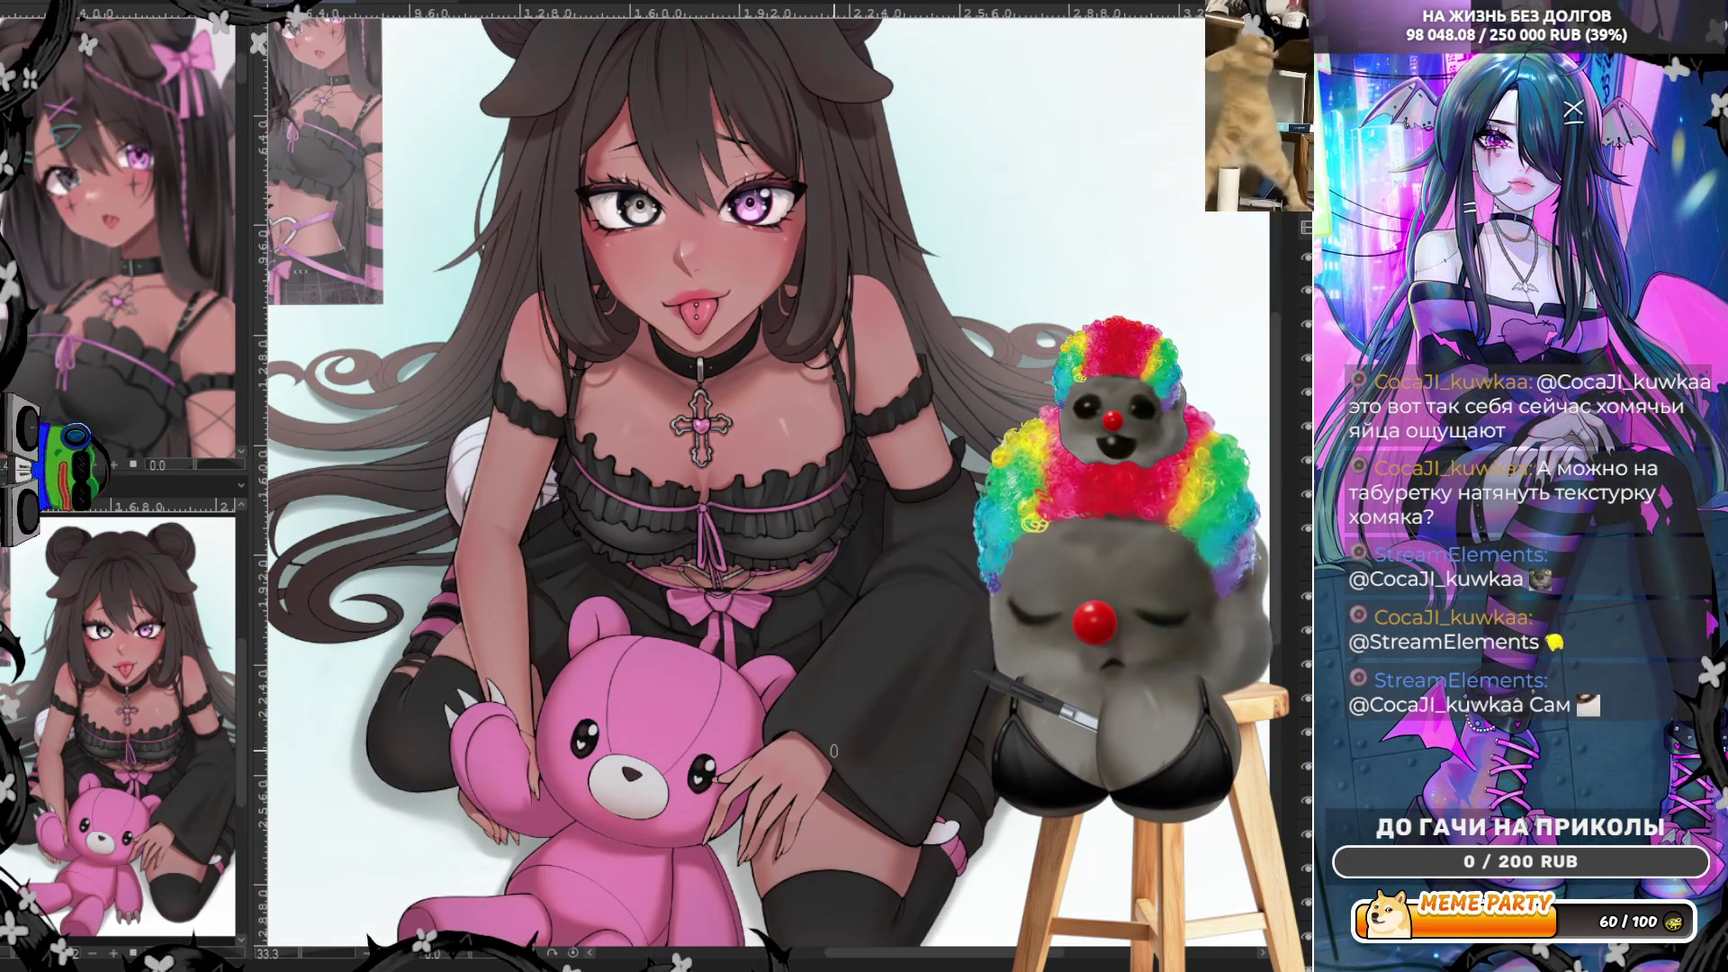